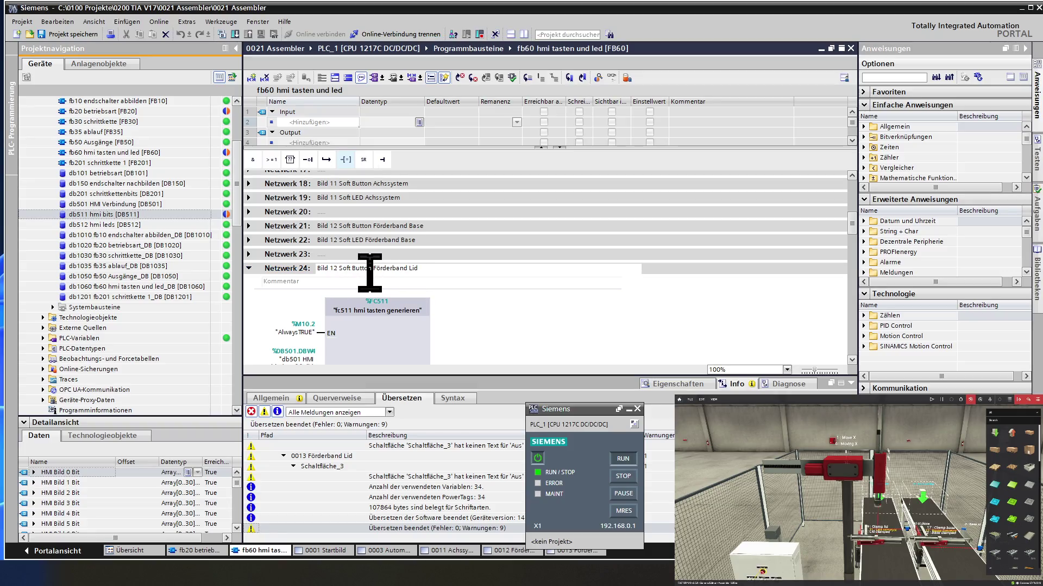
Retitle networks 24 and 25 to 'Bild 13', network 25 naming the Förderband Lid soft LED
{"action": "key", "text": "BackSpace"}
{"action": "type", "text": "3"}
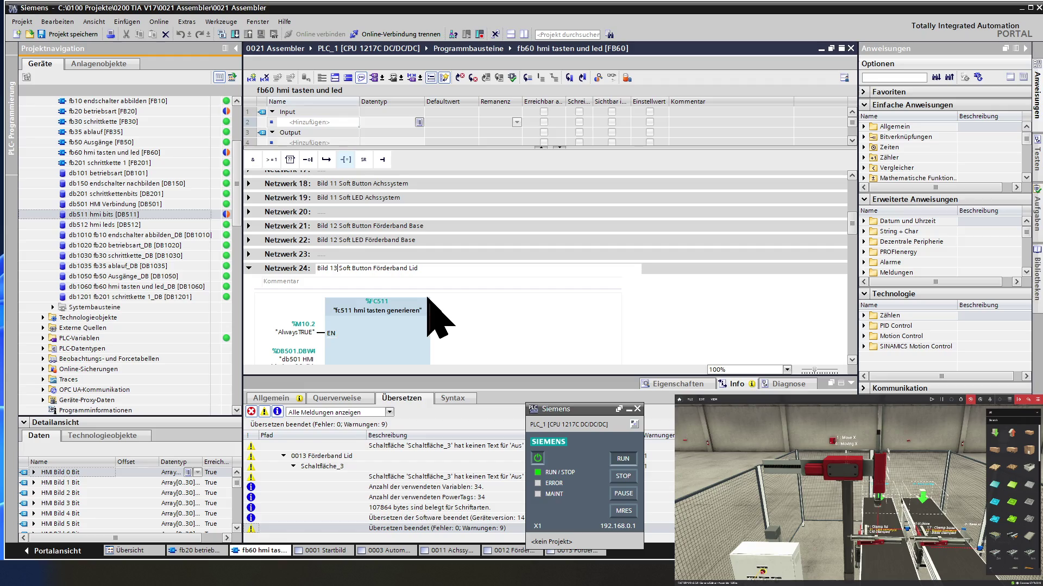
{"action": "scroll", "coordinate": [430, 318], "scroll_direction": "down", "scroll_amount": 3}
{"action": "scroll", "coordinate": [429, 318], "scroll_direction": "down", "scroll_amount": 2}
{"action": "scroll", "coordinate": [430, 318], "scroll_direction": "down", "scroll_amount": 2}
{"action": "scroll", "coordinate": [429, 318], "scroll_direction": "down", "scroll_amount": 2}
{"action": "scroll", "coordinate": [430, 319], "scroll_direction": "down", "scroll_amount": 1}
{"action": "scroll", "coordinate": [430, 318], "scroll_direction": "down", "scroll_amount": 2}
{"action": "scroll", "coordinate": [429, 317], "scroll_direction": "up", "scroll_amount": 2}
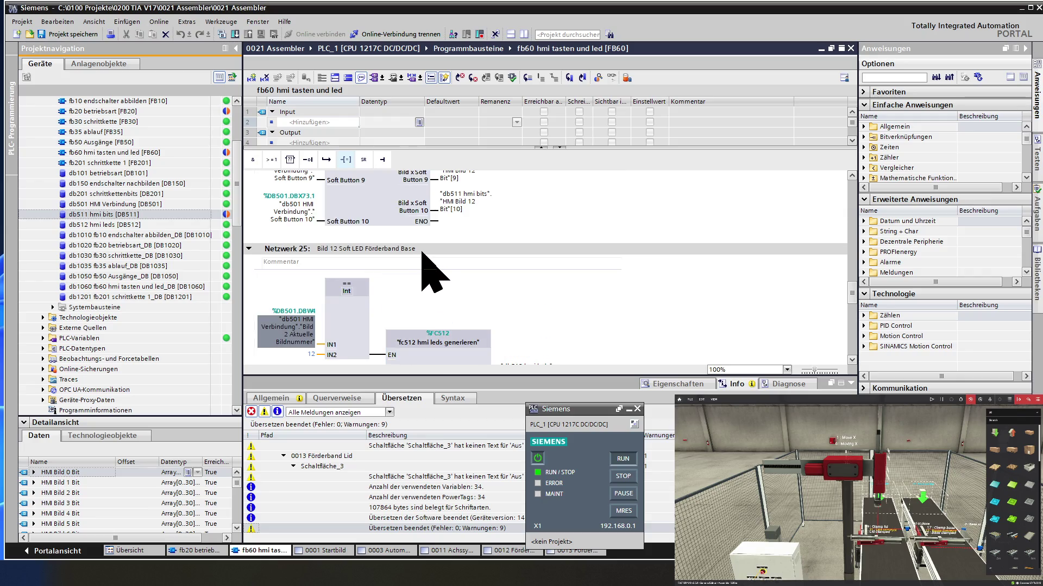
{"action": "left_click", "coordinate": [427, 249]}
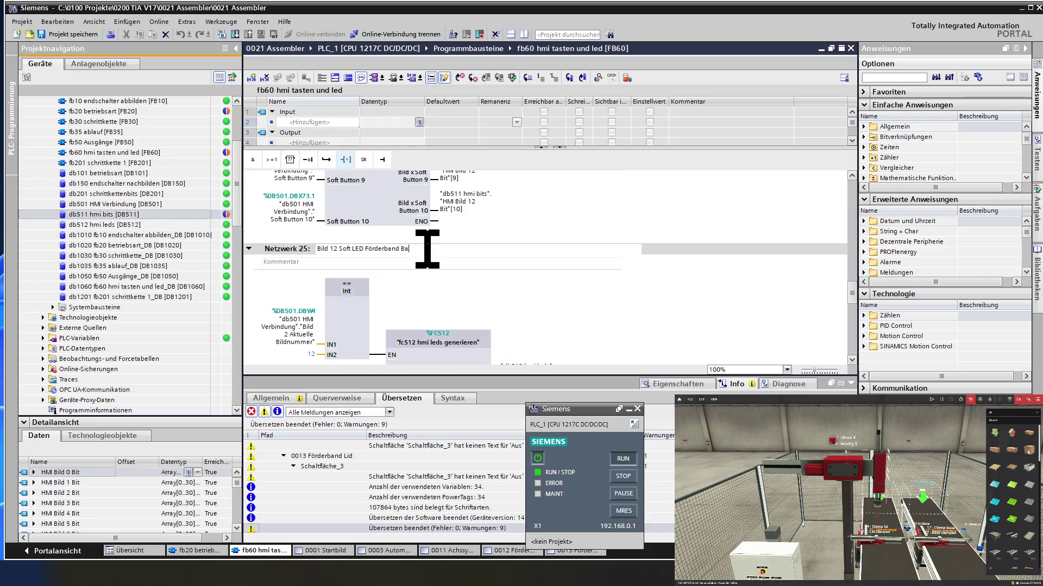
{"action": "type", "text": "Lid"}
{"action": "key", "text": "BackSpace"}
{"action": "type", "text": "3"}
{"action": "scroll", "coordinate": [414, 244], "scroll_direction": "up", "scroll_amount": 2}
{"action": "scroll", "coordinate": [419, 261], "scroll_direction": "up", "scroll_amount": 2}
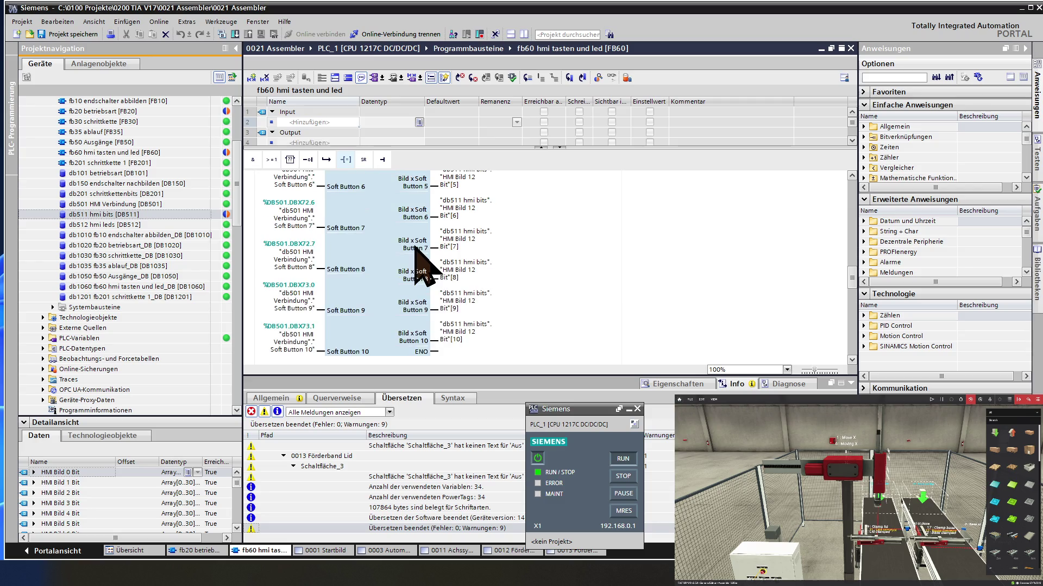
{"action": "scroll", "coordinate": [384, 244], "scroll_direction": "up", "scroll_amount": 5}
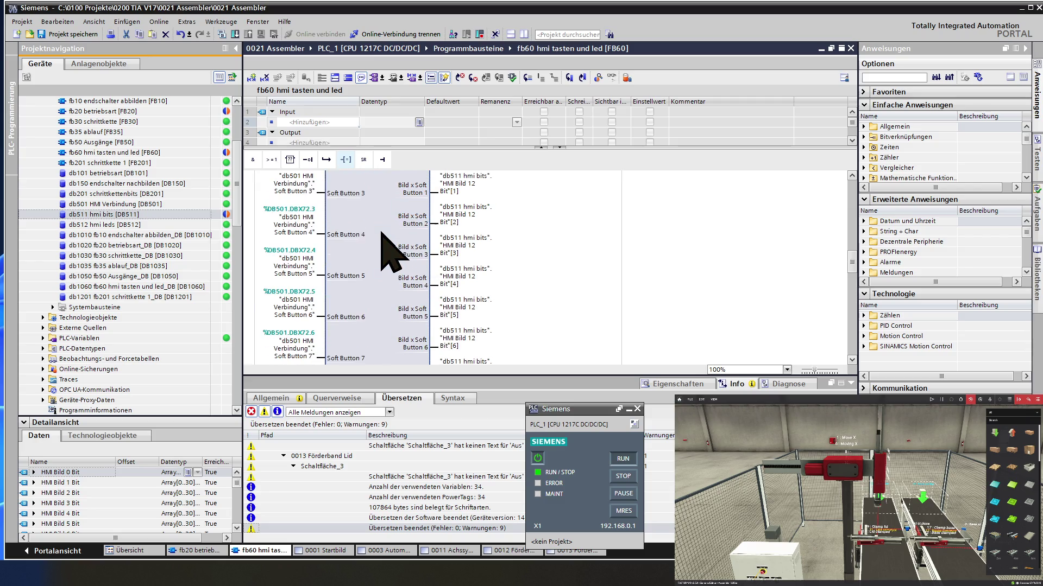
{"action": "scroll", "coordinate": [314, 220], "scroll_direction": "up", "scroll_amount": 2}
Change the soft-button block's picture number operand from 12 to 13
{"action": "left_click", "coordinate": [308, 202]}
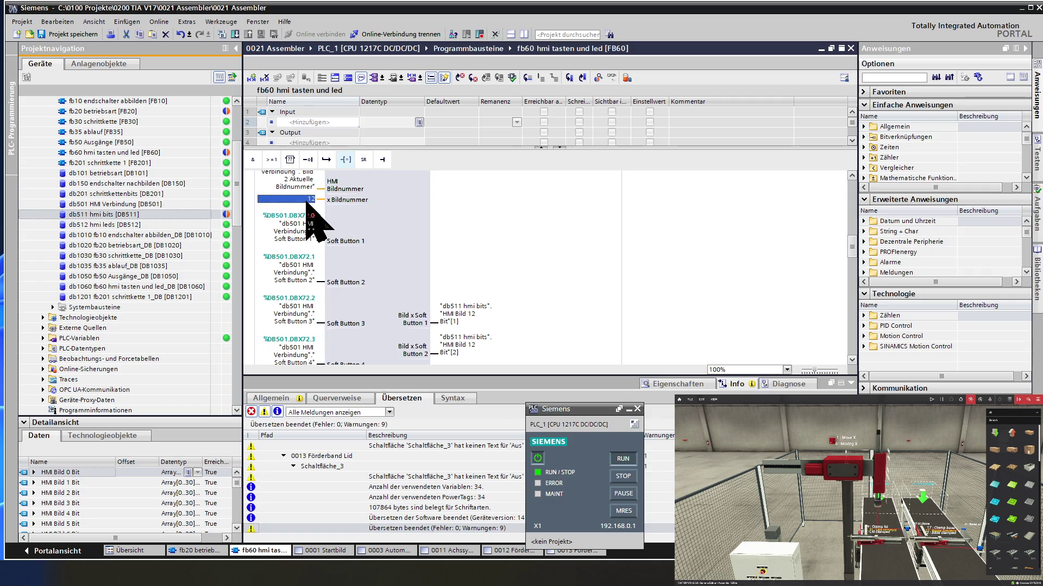
{"action": "type", "text": "13"}
{"action": "key", "text": "Return"}
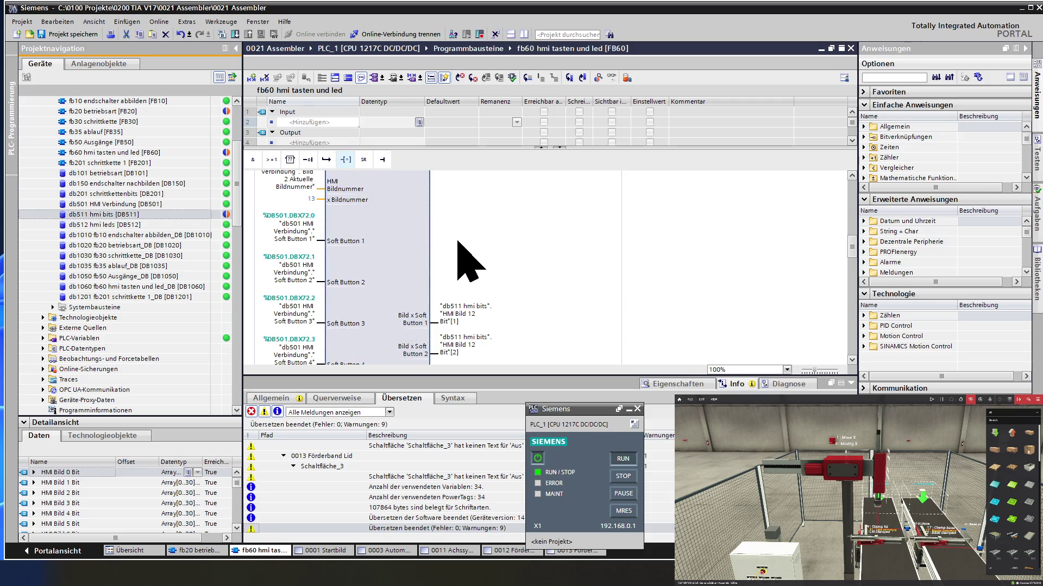
{"action": "scroll", "coordinate": [469, 263], "scroll_direction": "down", "scroll_amount": 2}
{"action": "double_click", "coordinate": [471, 255]}
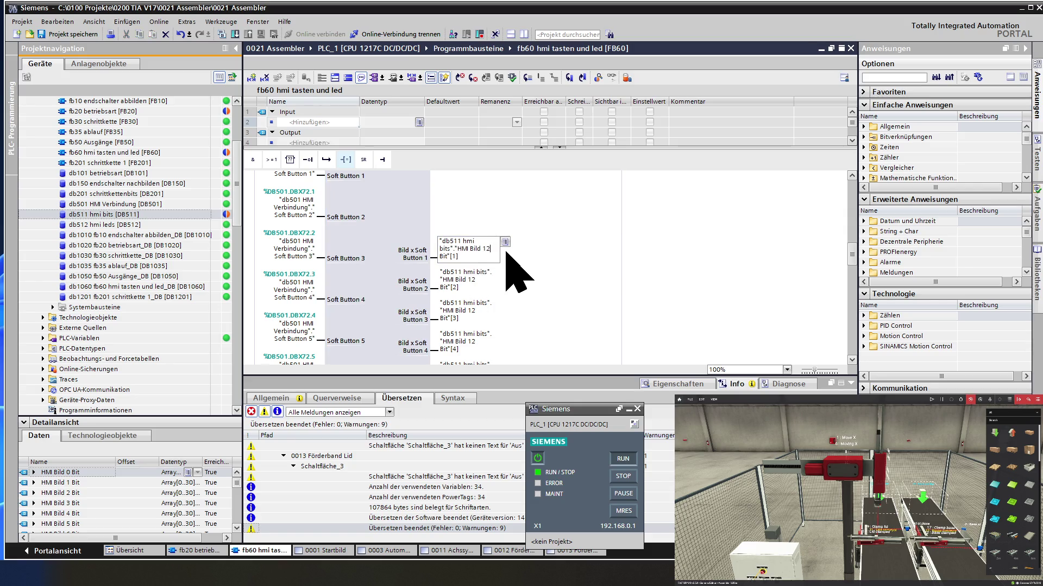
Remap soft-button outputs 1–3 to HMI Bild 13 Bit[1], Bit[2] and Bit[3]
{"action": "key", "text": "BackSpace"}
{"action": "type", "text": "3"}
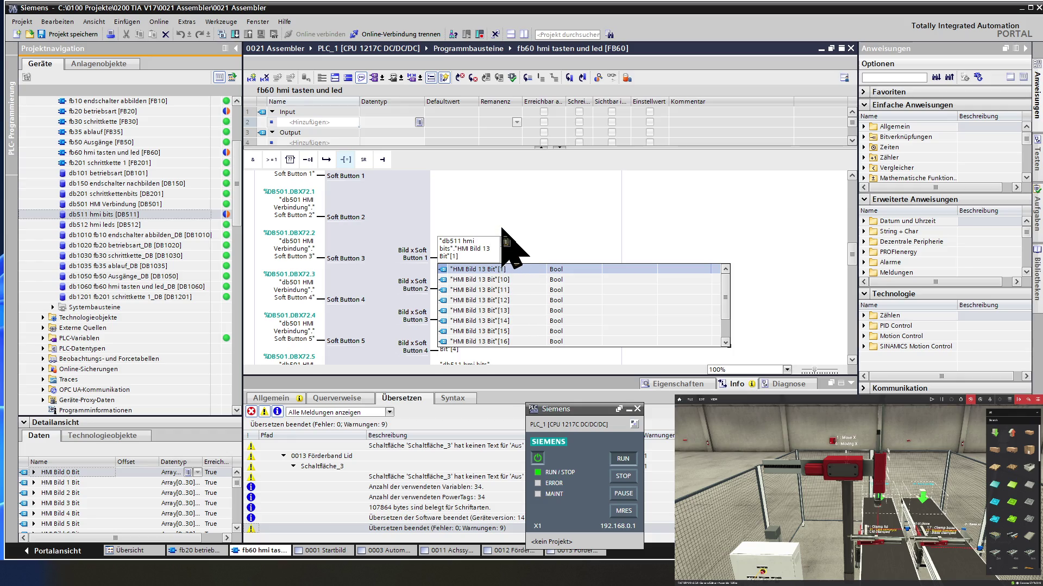
{"action": "key", "text": "Return"}
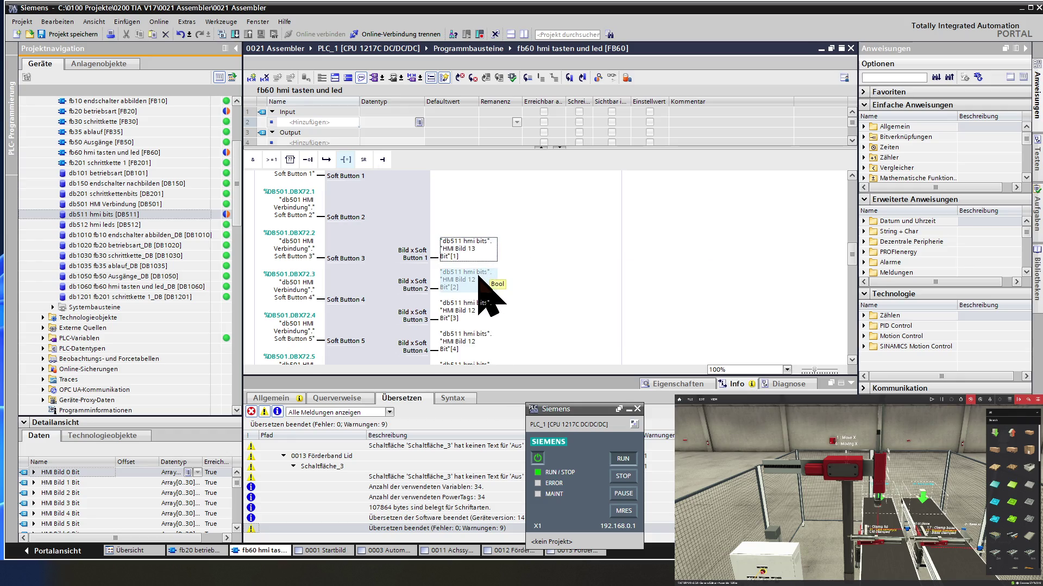
{"action": "left_click", "coordinate": [481, 279]}
{"action": "left_click", "coordinate": [498, 279]}
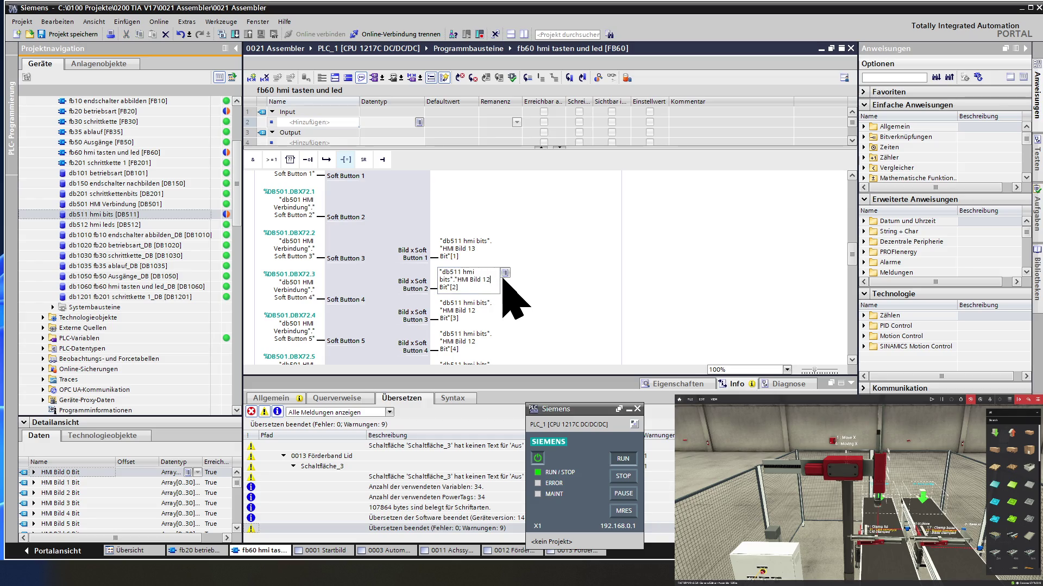
{"action": "key", "text": "BackSpace"}
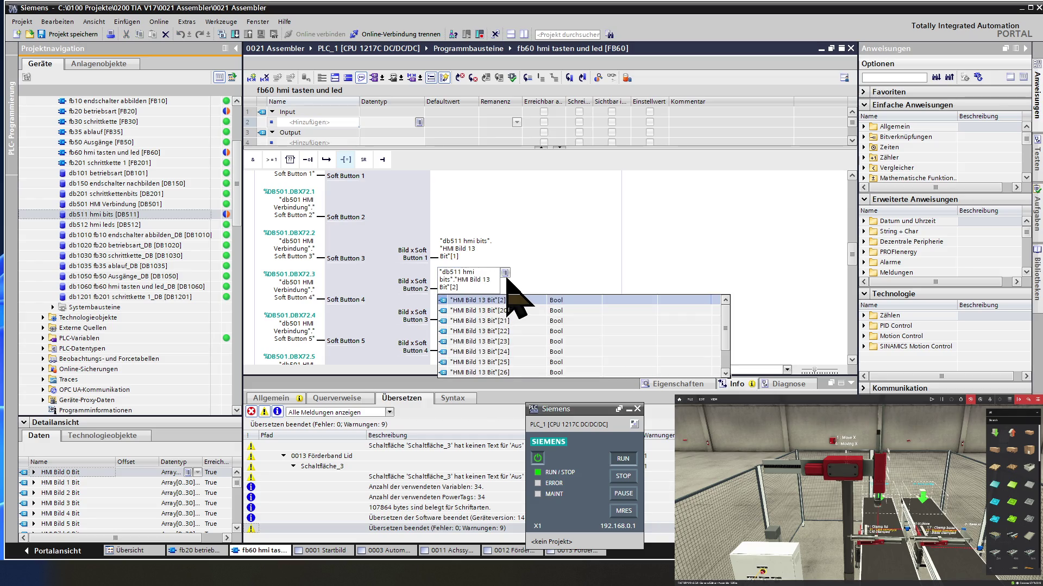
{"action": "key", "text": "Return"}
{"action": "left_click", "coordinate": [482, 318]}
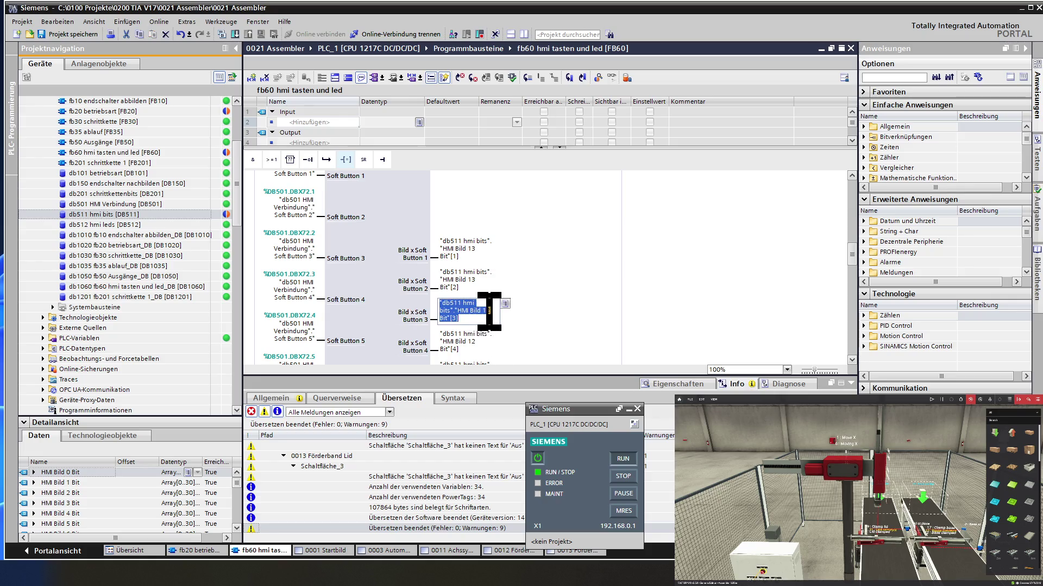
{"action": "left_click", "coordinate": [498, 315]}
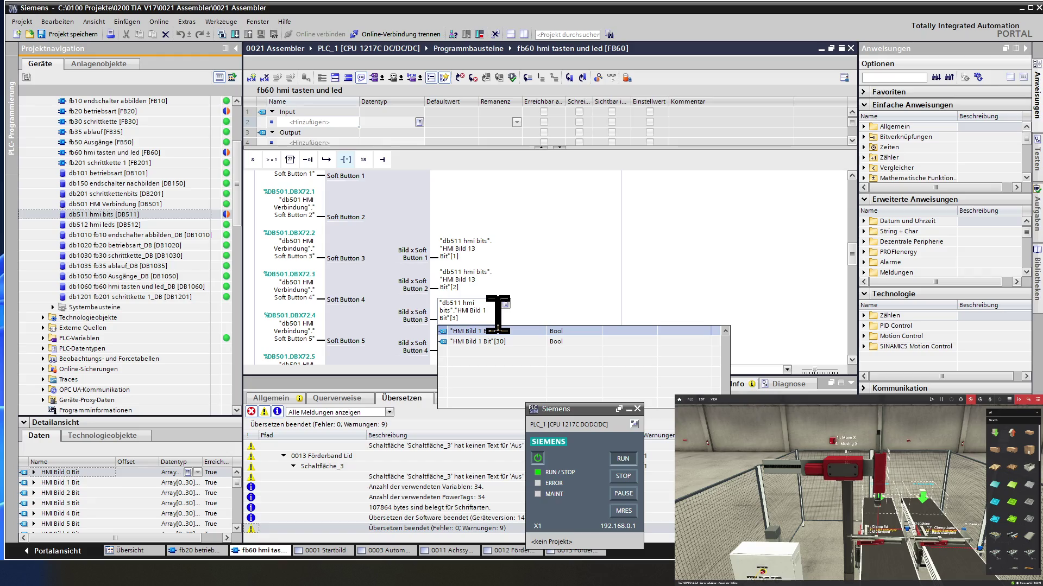
{"action": "type", "text": "3"}
{"action": "key", "text": "Return"}
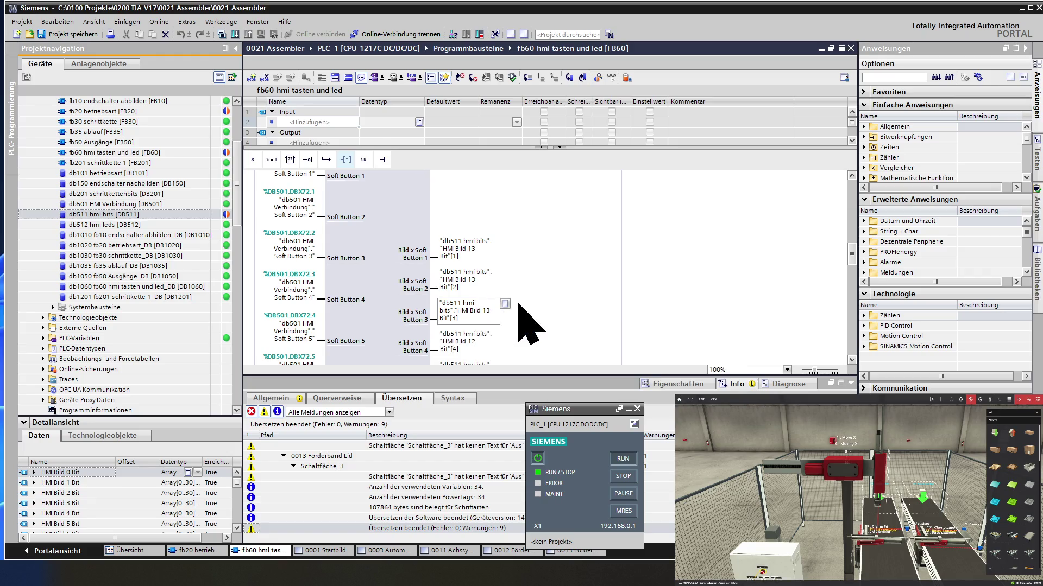
{"action": "scroll", "coordinate": [522, 321], "scroll_direction": "down", "scroll_amount": 2}
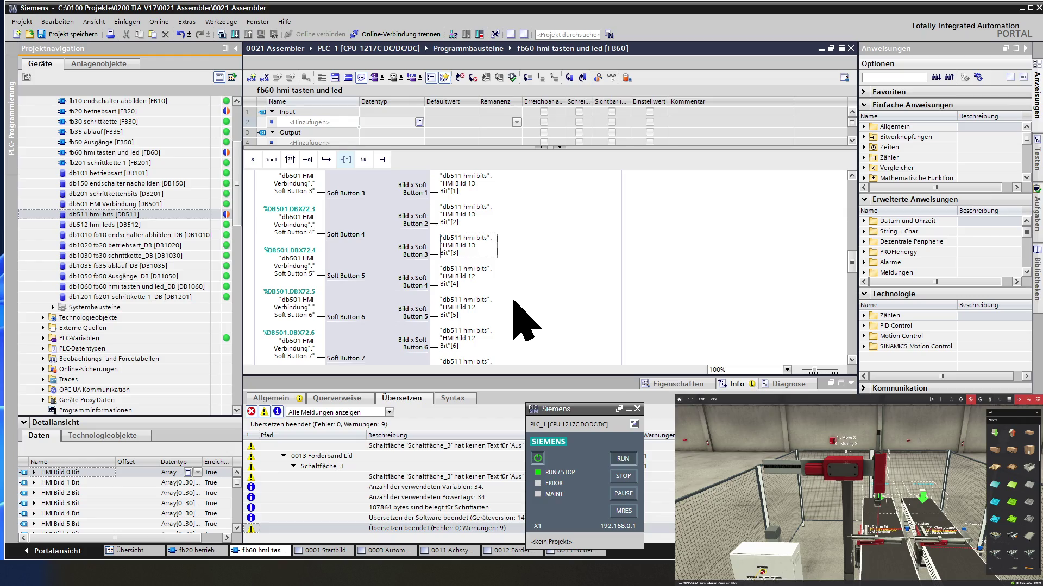
Remap soft-button outputs 4 and 5 to HMI Bild 13 Bit[4] and Bit[5]
{"action": "left_click", "coordinate": [477, 281]}
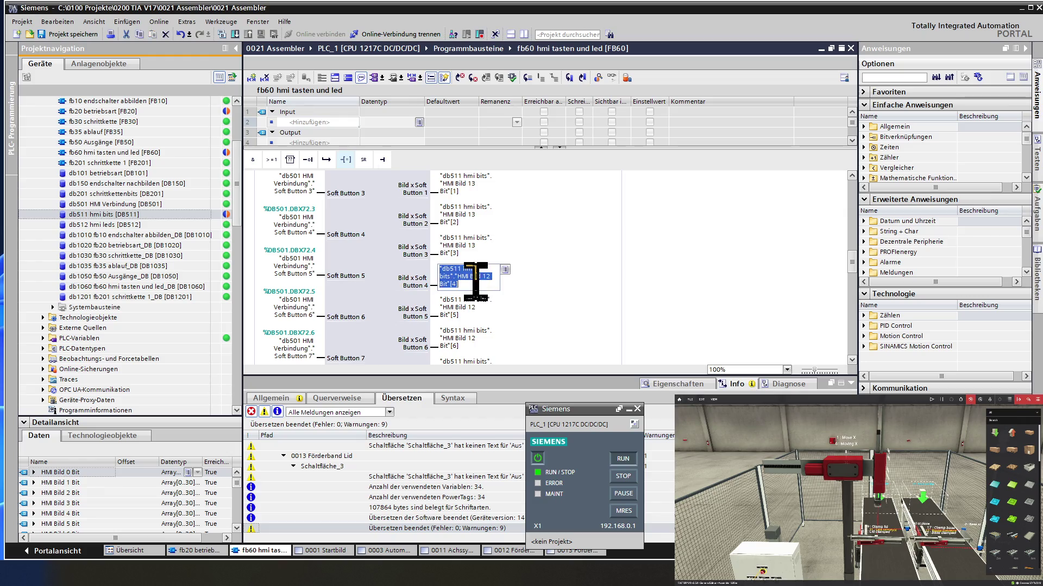
{"action": "left_click", "coordinate": [495, 277]}
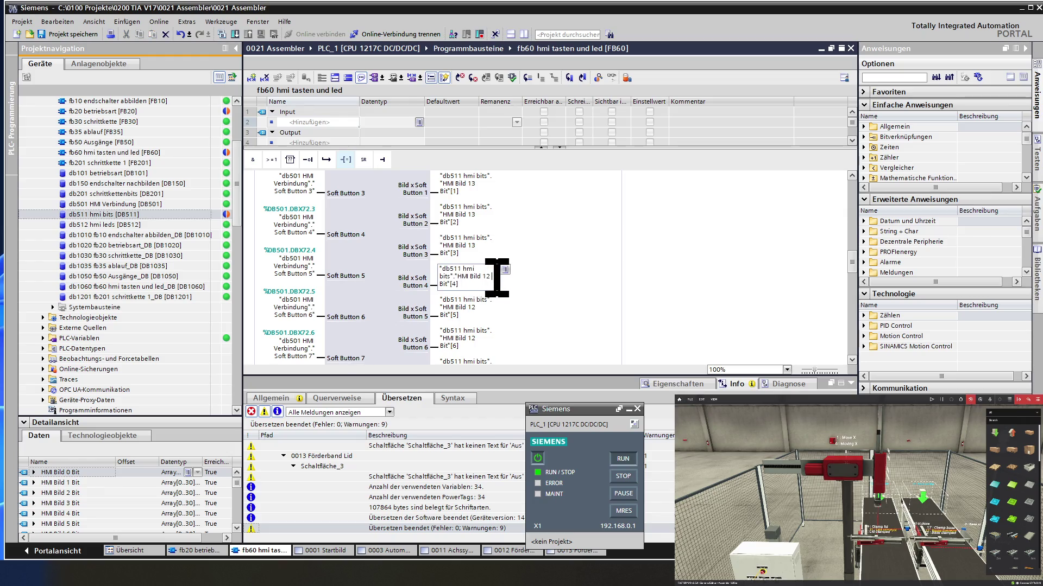
{"action": "key", "text": "BackSpace"}
{"action": "type", "text": "3"}
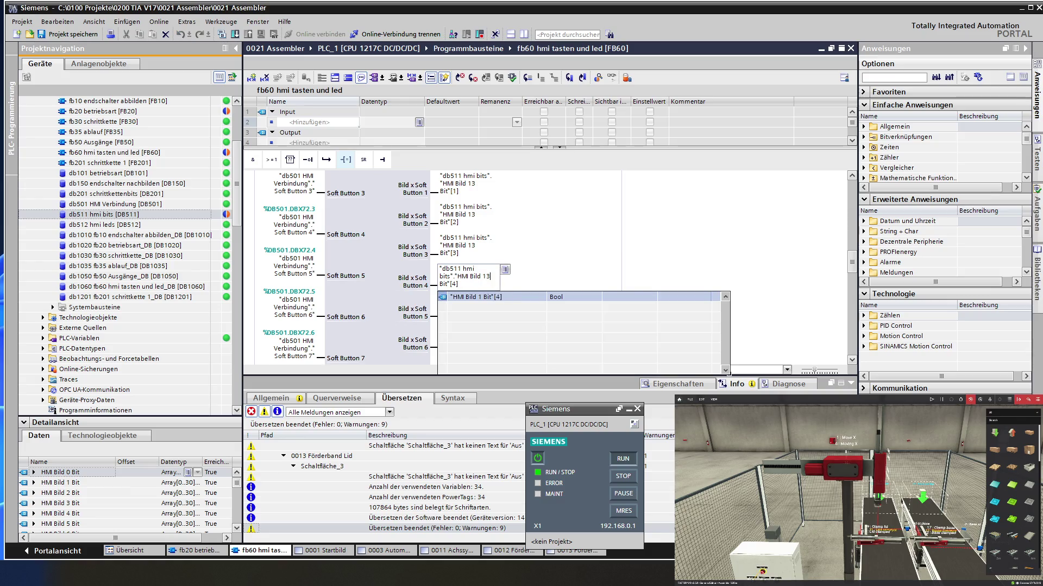
{"action": "key", "text": "Return"}
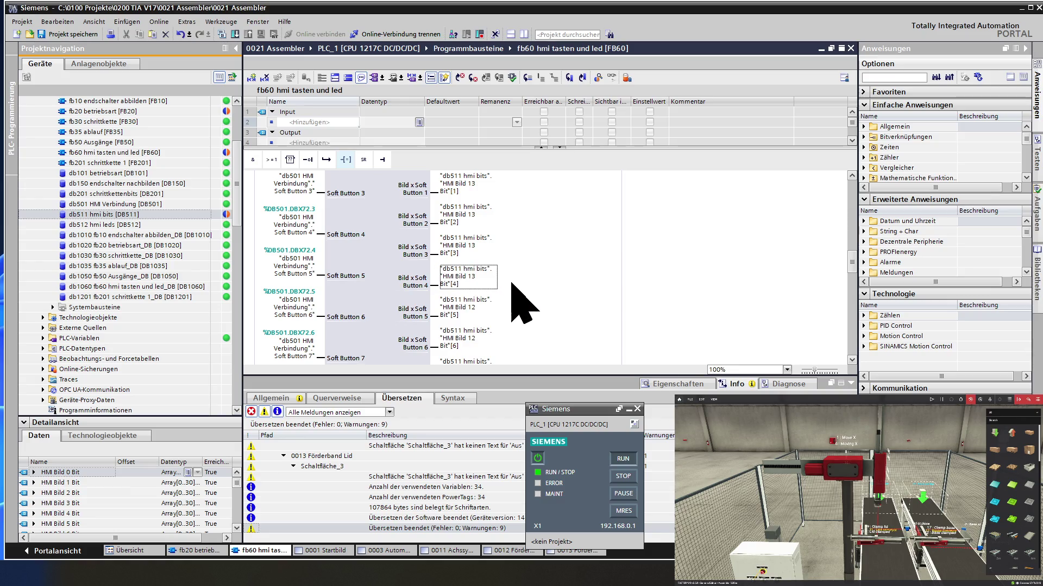
{"action": "left_click", "coordinate": [489, 306]}
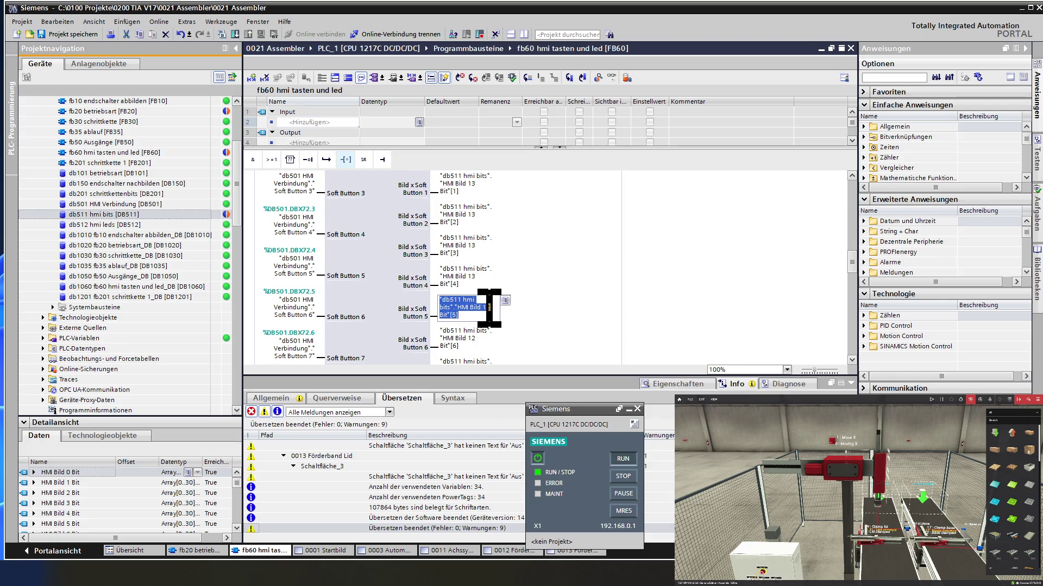
{"action": "left_click", "coordinate": [493, 307]}
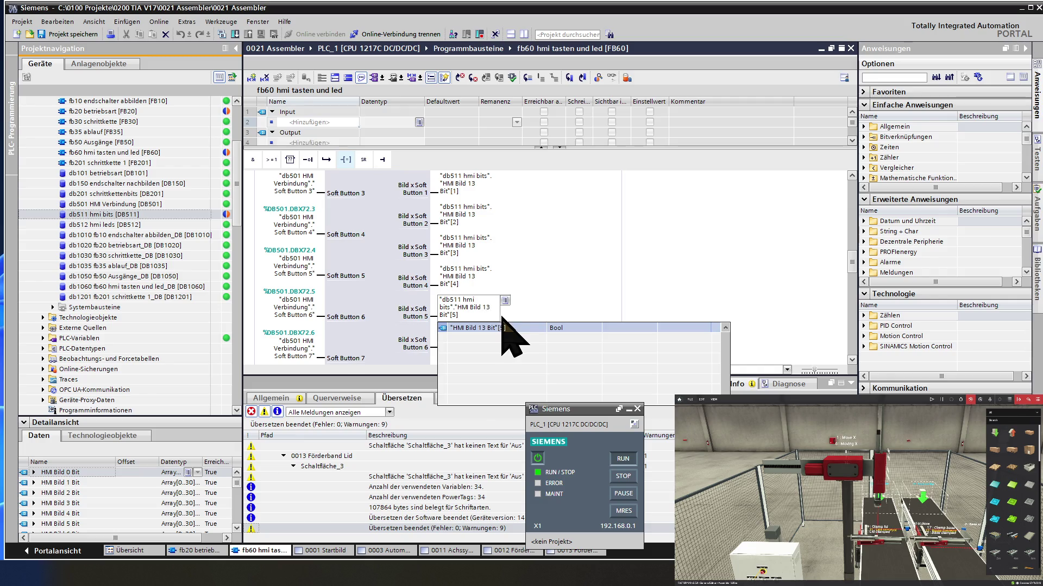
{"action": "key", "text": "Return"}
Remap soft-button outputs 6–8 to HMI Bild 13 Bit[6], Bit[7] and Bit[8]
{"action": "left_click", "coordinate": [475, 335]}
{"action": "left_click", "coordinate": [495, 337]}
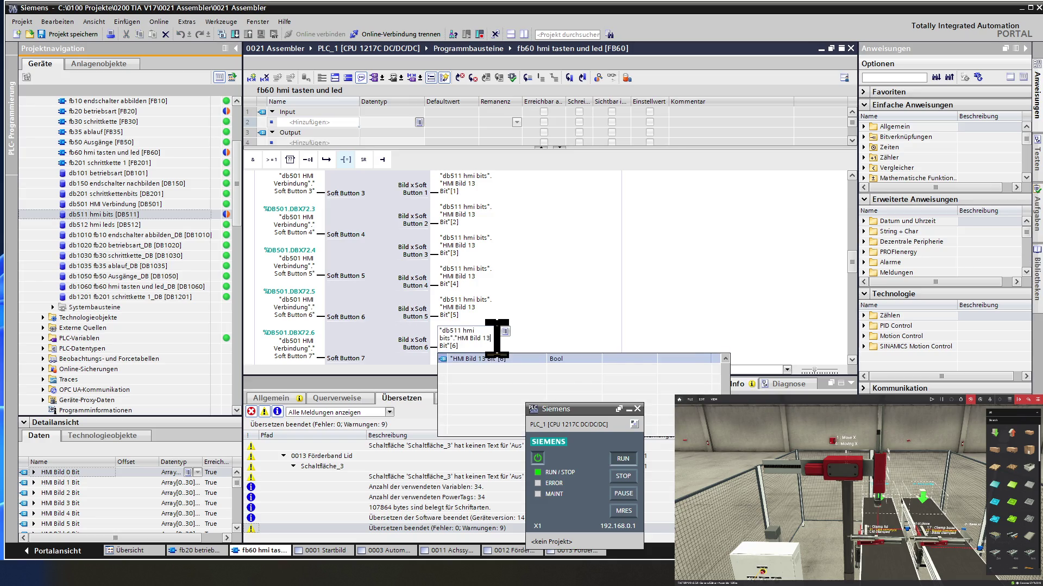
{"action": "key", "text": "Return"}
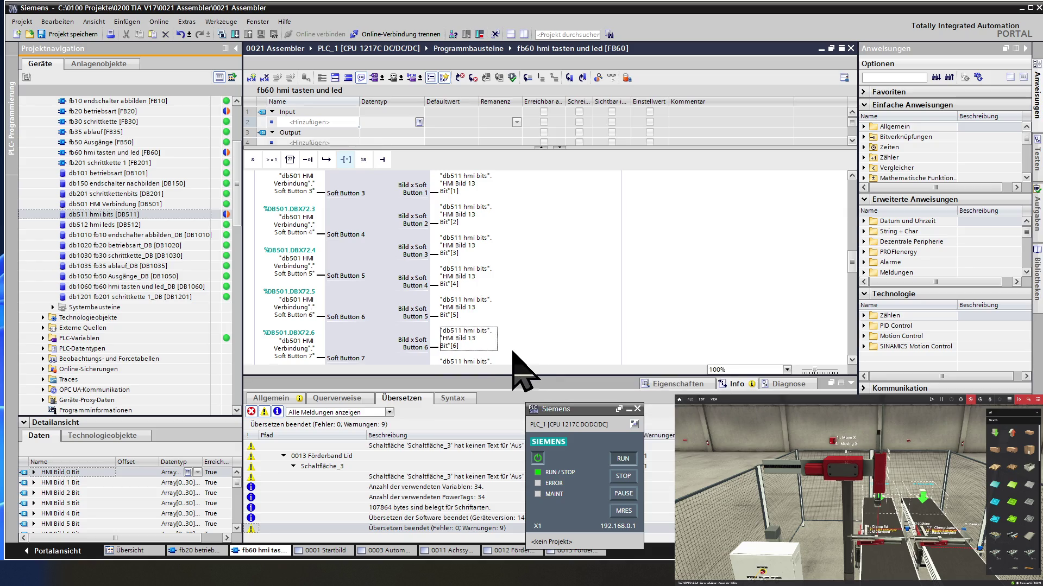
{"action": "scroll", "coordinate": [489, 358], "scroll_direction": "down", "scroll_amount": 2}
{"action": "double_click", "coordinate": [480, 303]}
{"action": "left_click", "coordinate": [498, 314]}
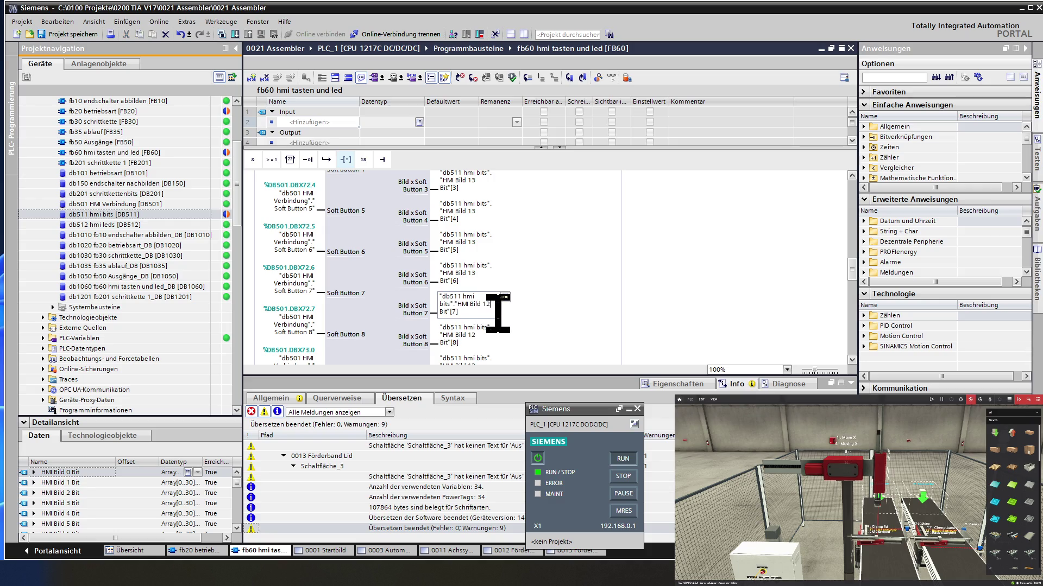
{"action": "key", "text": "BackSpace"}
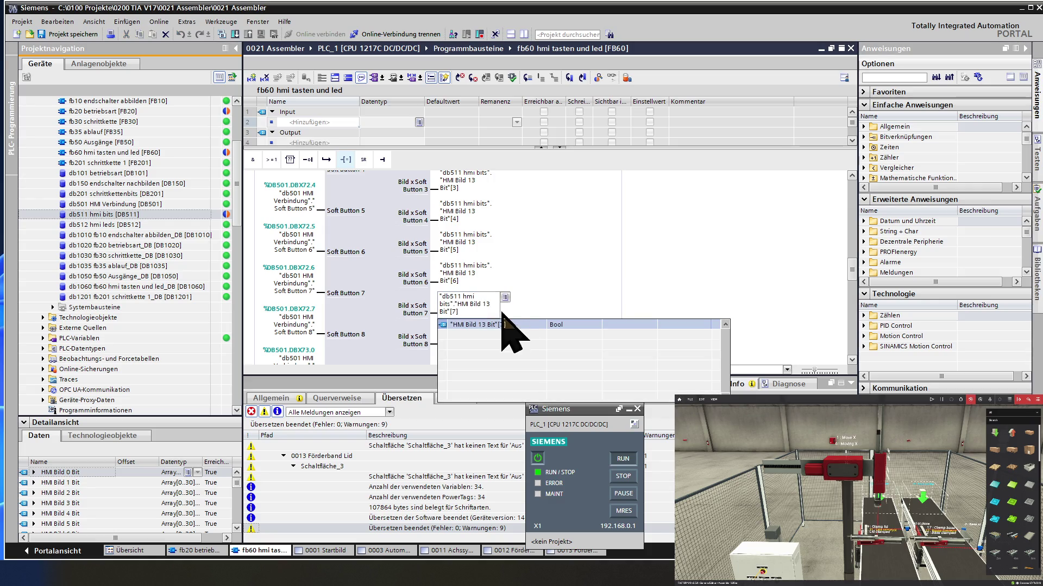
{"action": "left_click", "coordinate": [522, 325]}
{"action": "double_click", "coordinate": [485, 334]}
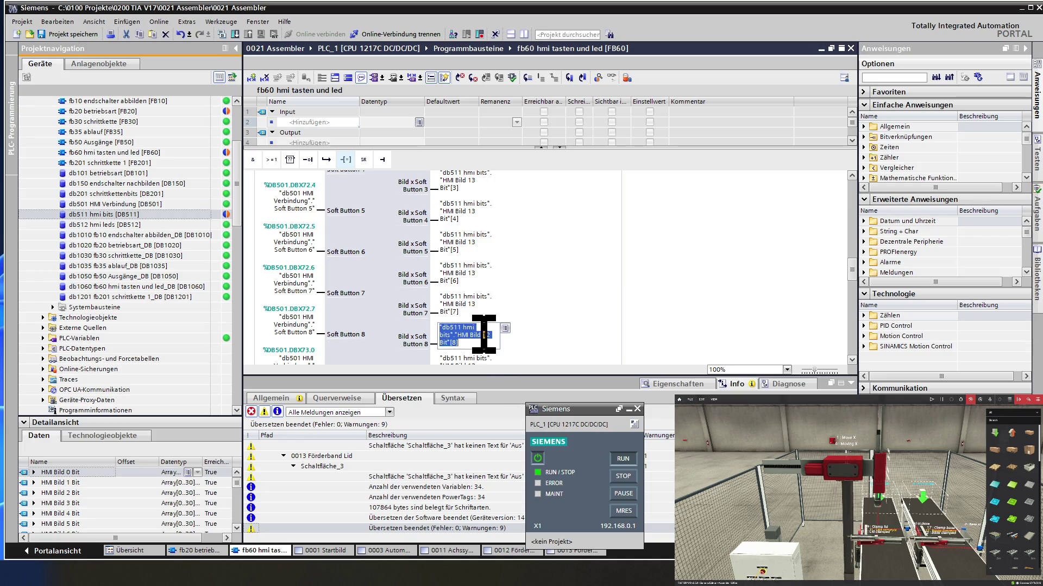
{"action": "left_click", "coordinate": [492, 336]}
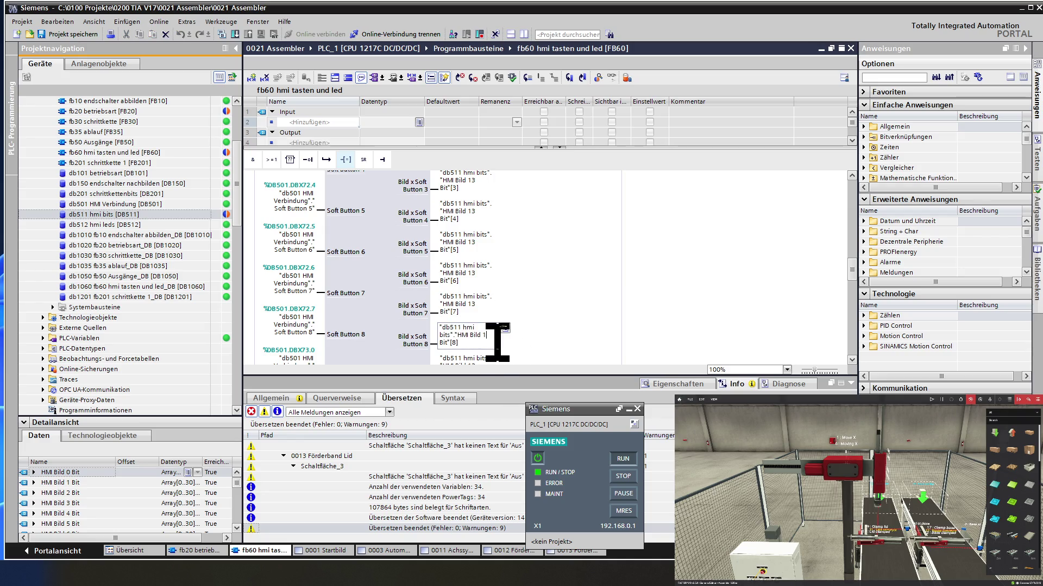
{"action": "type", "text": "3"}
{"action": "left_click", "coordinate": [538, 335]}
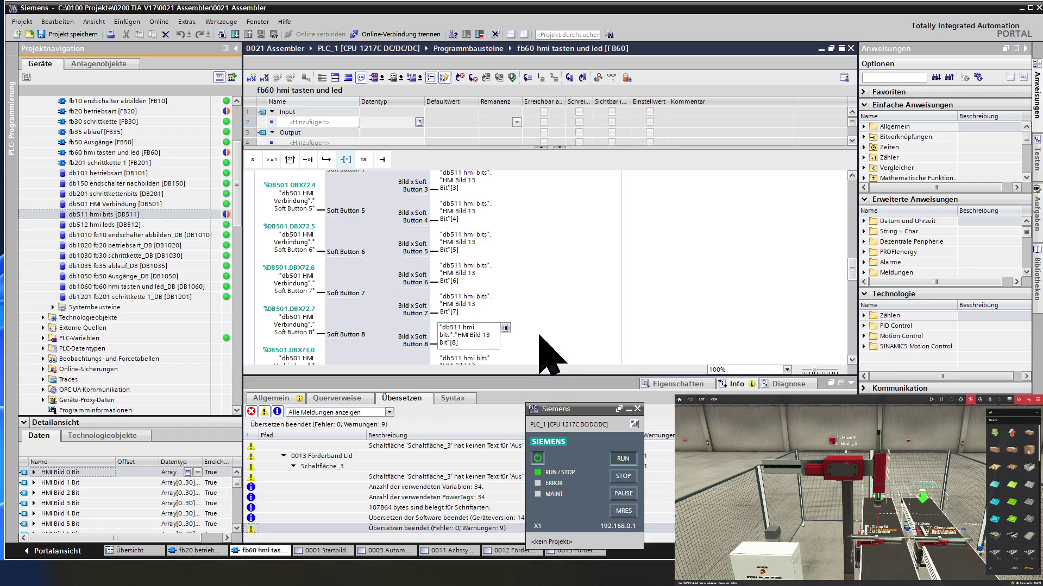
{"action": "scroll", "coordinate": [538, 335], "scroll_direction": "down", "scroll_amount": 2}
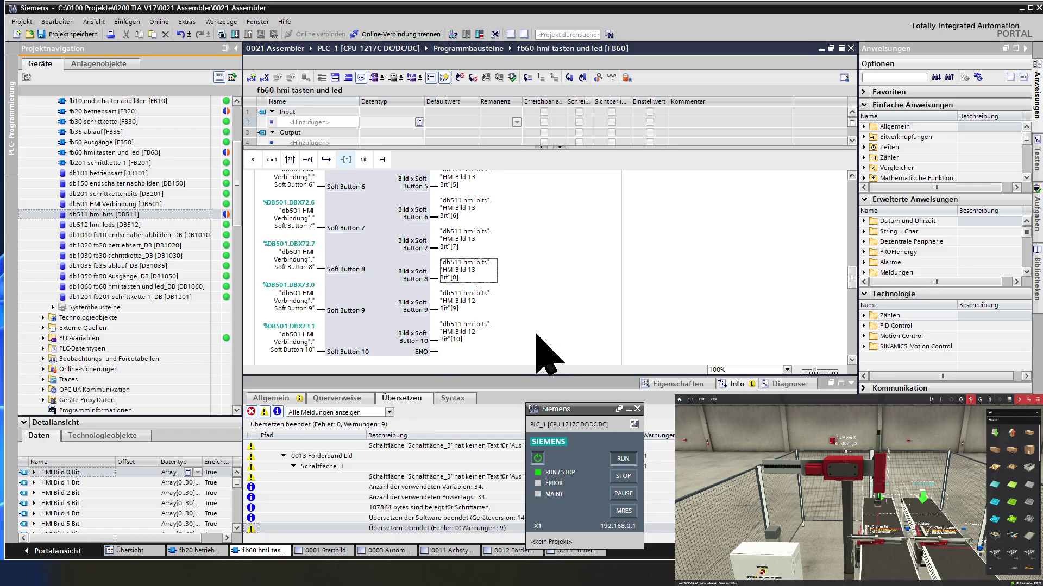
Remap soft-button outputs 9 and 10 to the HMI Bild 13 bits
{"action": "double_click", "coordinate": [483, 300]}
{"action": "left_click", "coordinate": [494, 301]}
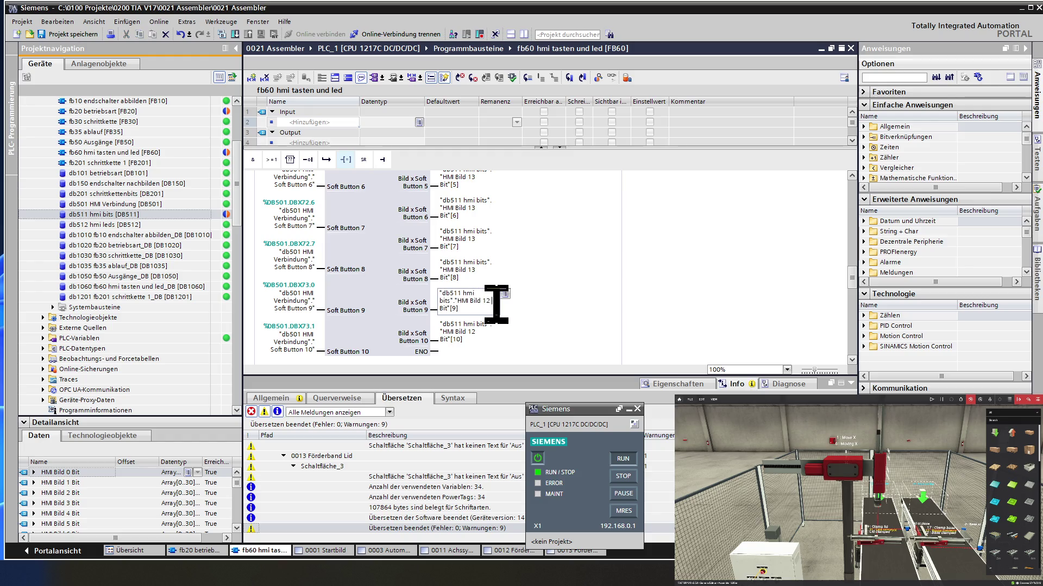
{"action": "type", "text": "3"}
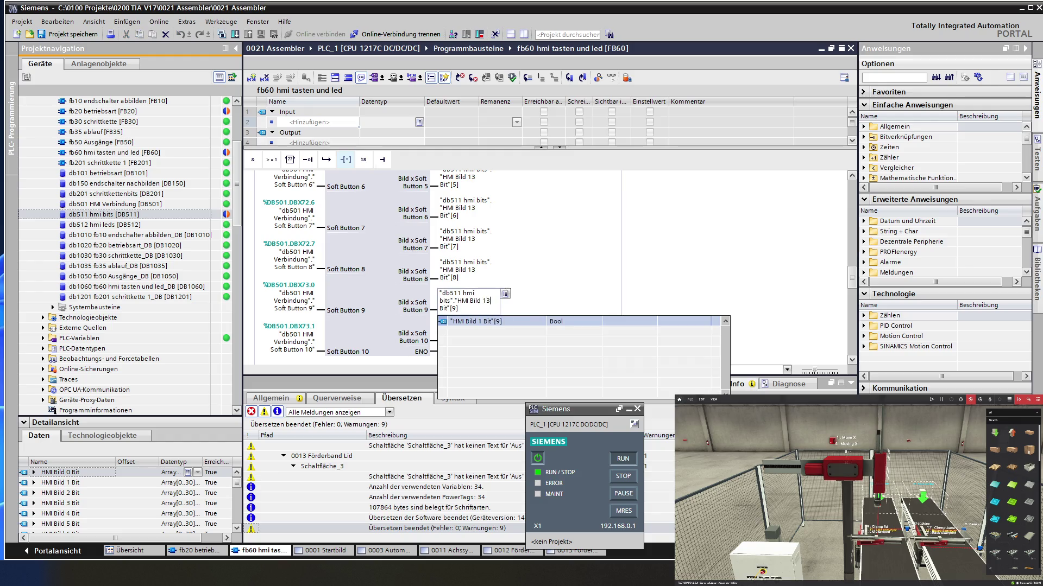
{"action": "key", "text": "Return"}
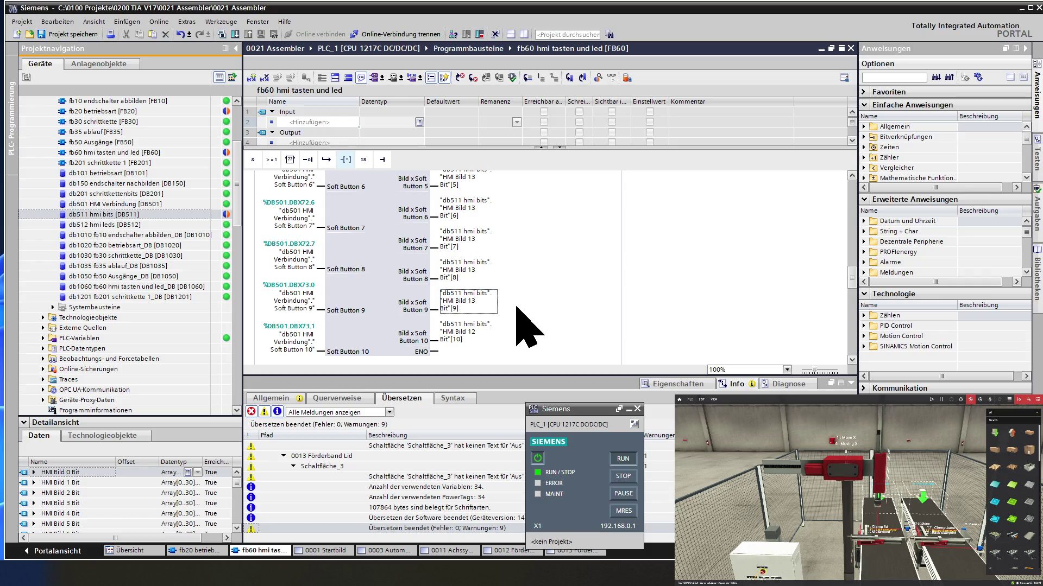
{"action": "double_click", "coordinate": [479, 332]}
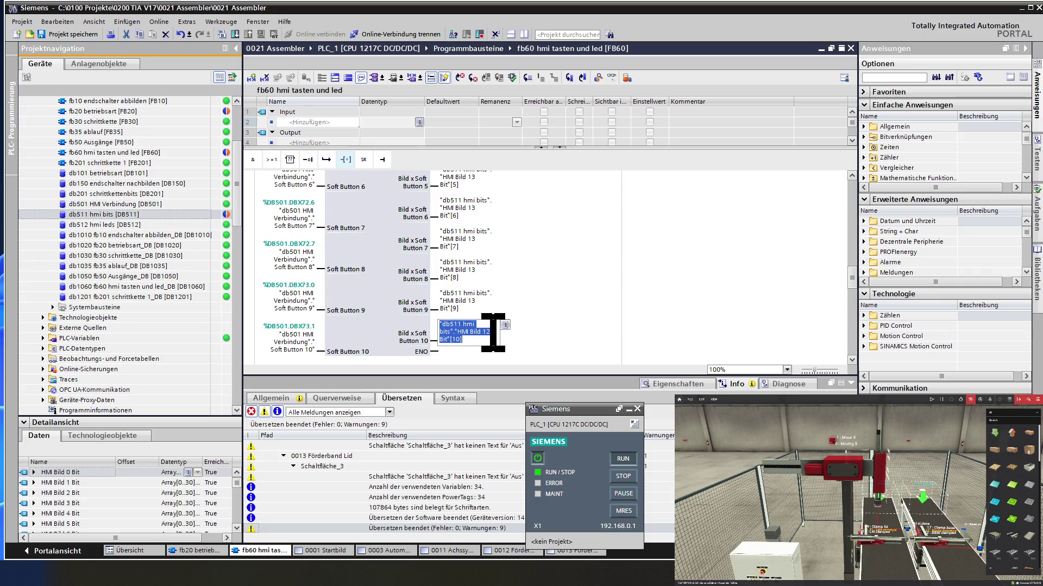
{"action": "left_click", "coordinate": [491, 331]}
{"action": "key", "text": "BackSpace"}
{"action": "type", "text": "3"}
{"action": "key", "text": "Return"}
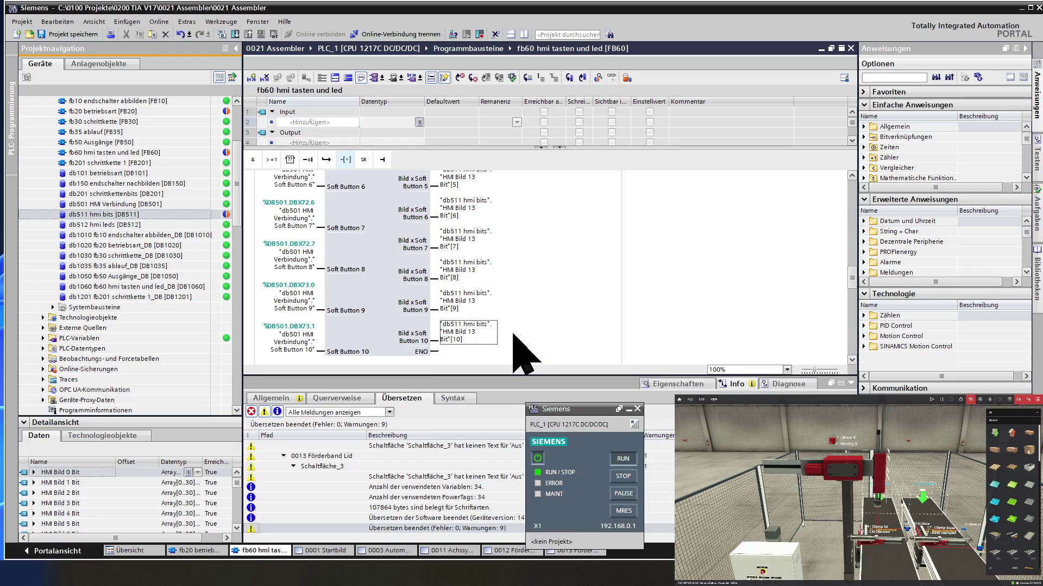
{"action": "scroll", "coordinate": [522, 350], "scroll_direction": "down", "scroll_amount": 2}
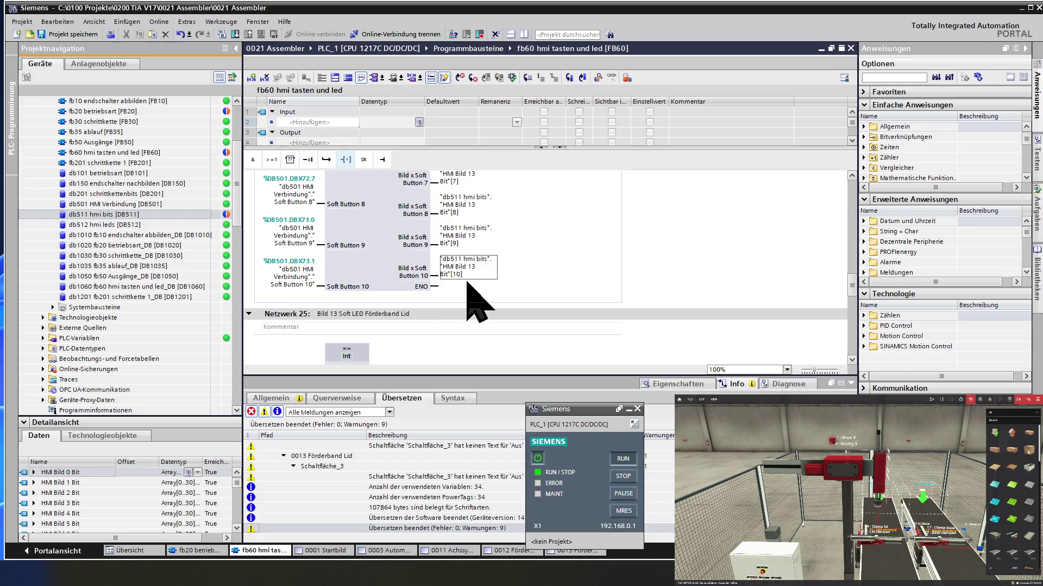
{"action": "left_click", "coordinate": [375, 263]}
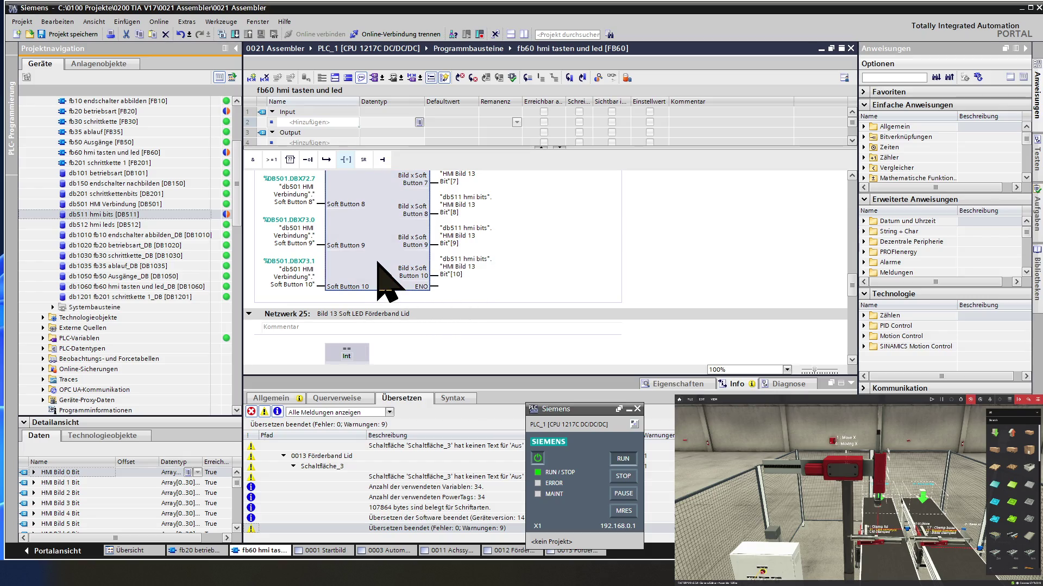
{"action": "scroll", "coordinate": [377, 263], "scroll_direction": "up", "scroll_amount": 2}
{"action": "scroll", "coordinate": [377, 262], "scroll_direction": "up", "scroll_amount": 2}
{"action": "scroll", "coordinate": [377, 262], "scroll_direction": "up", "scroll_amount": 2}
{"action": "scroll", "coordinate": [378, 262], "scroll_direction": "up", "scroll_amount": 2}
{"action": "scroll", "coordinate": [377, 262], "scroll_direction": "up", "scroll_amount": 2}
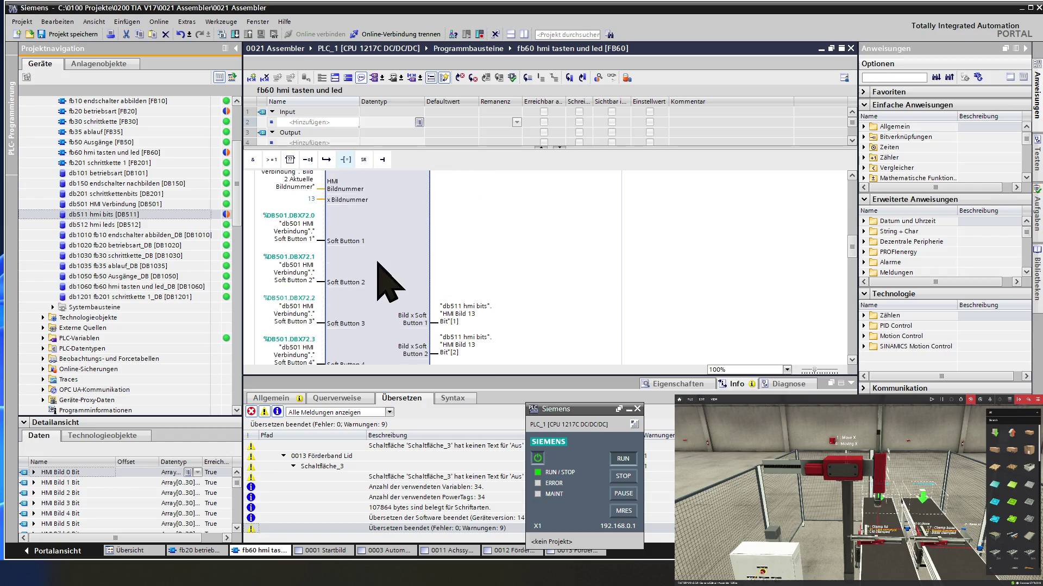
{"action": "scroll", "coordinate": [377, 263], "scroll_direction": "up", "scroll_amount": 2}
{"action": "scroll", "coordinate": [377, 263], "scroll_direction": "down", "scroll_amount": 4}
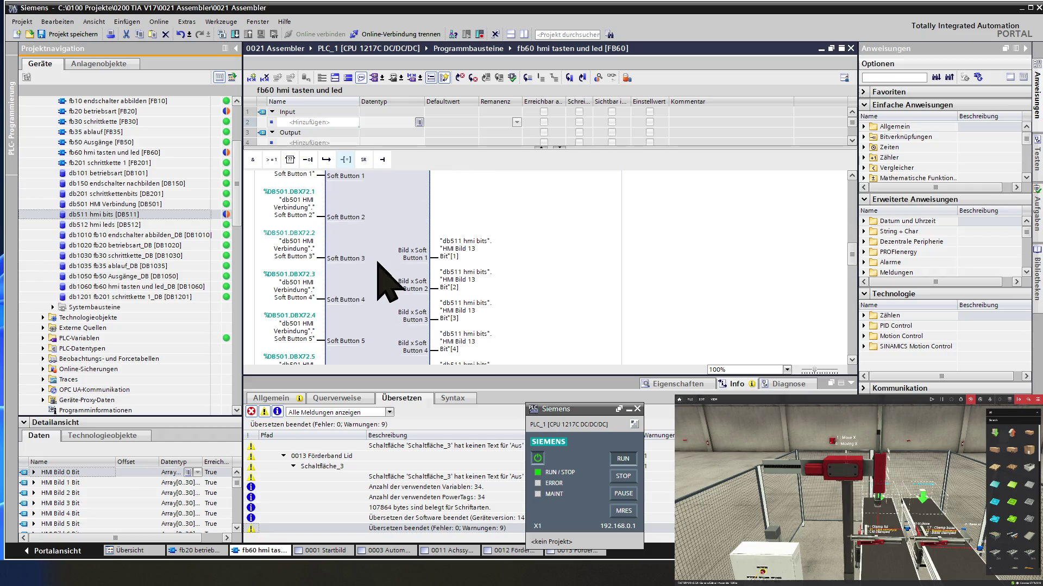
Set network 25's compare block IN2 screen number from 12 to 13
{"action": "left_click", "coordinate": [434, 259]}
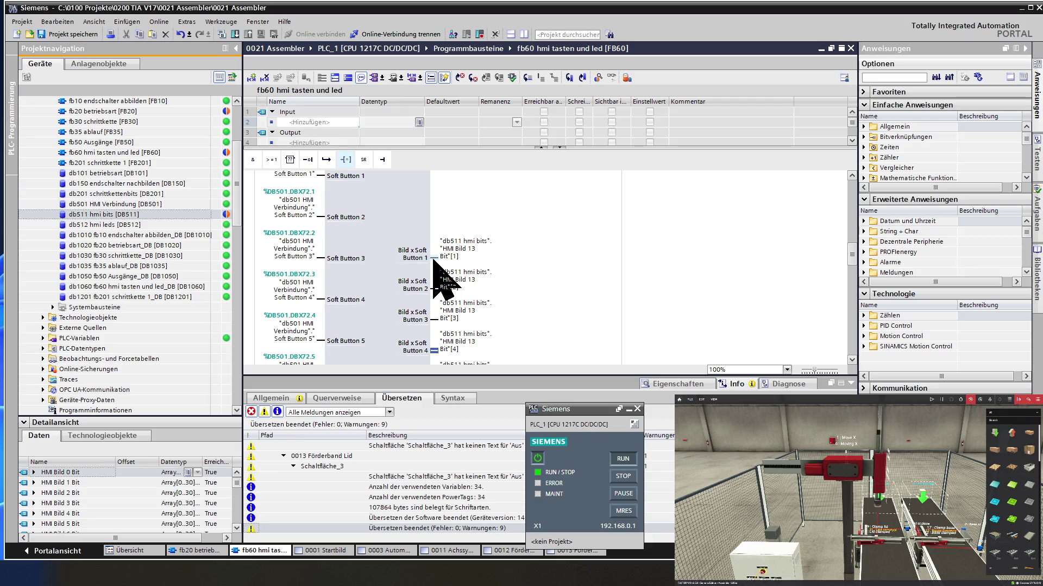
{"action": "scroll", "coordinate": [435, 265], "scroll_direction": "down", "scroll_amount": 3}
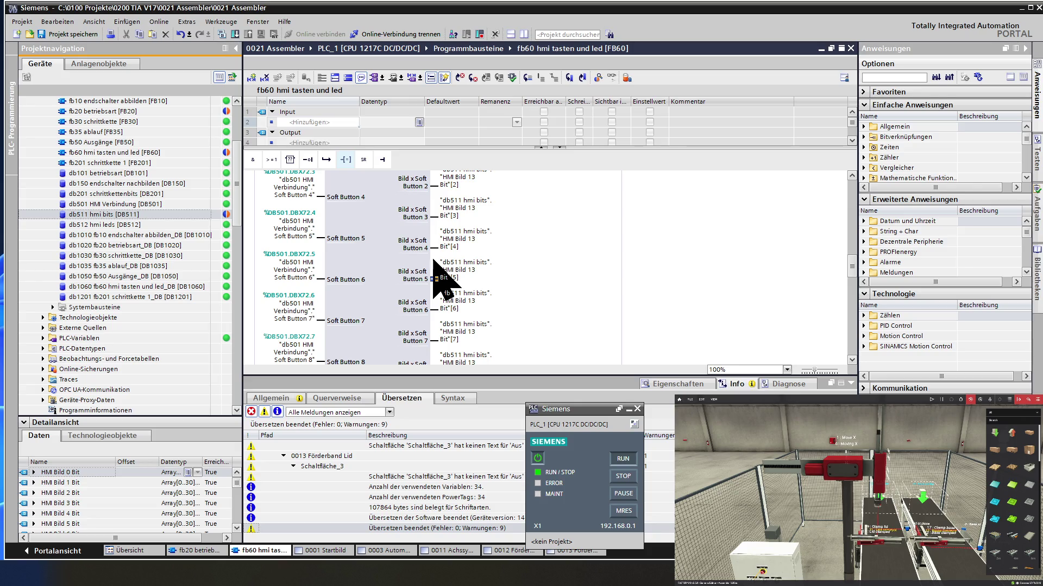
{"action": "scroll", "coordinate": [433, 264], "scroll_direction": "down", "scroll_amount": 2}
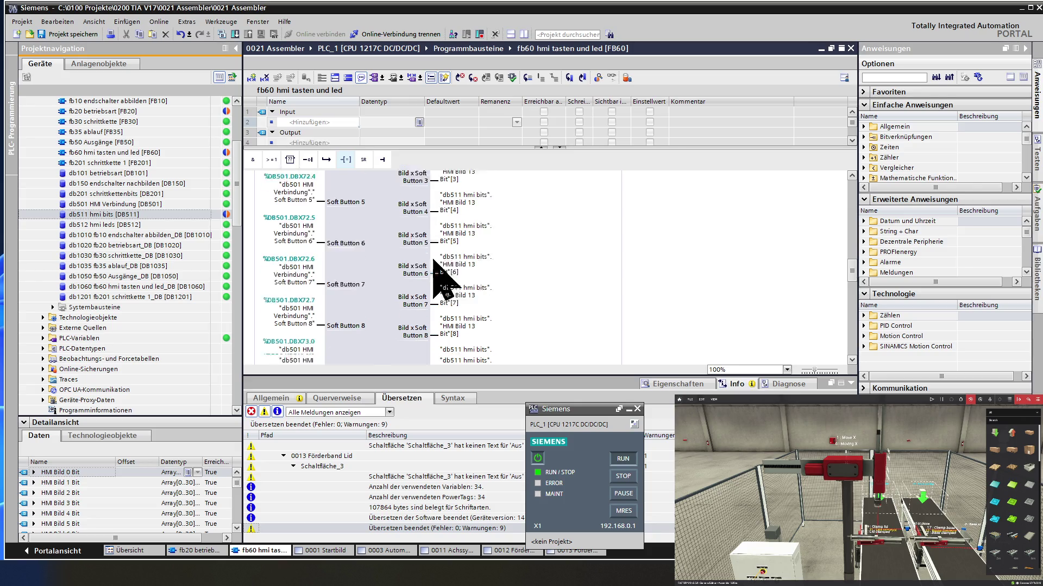
{"action": "scroll", "coordinate": [435, 264], "scroll_direction": "down", "scroll_amount": 1}
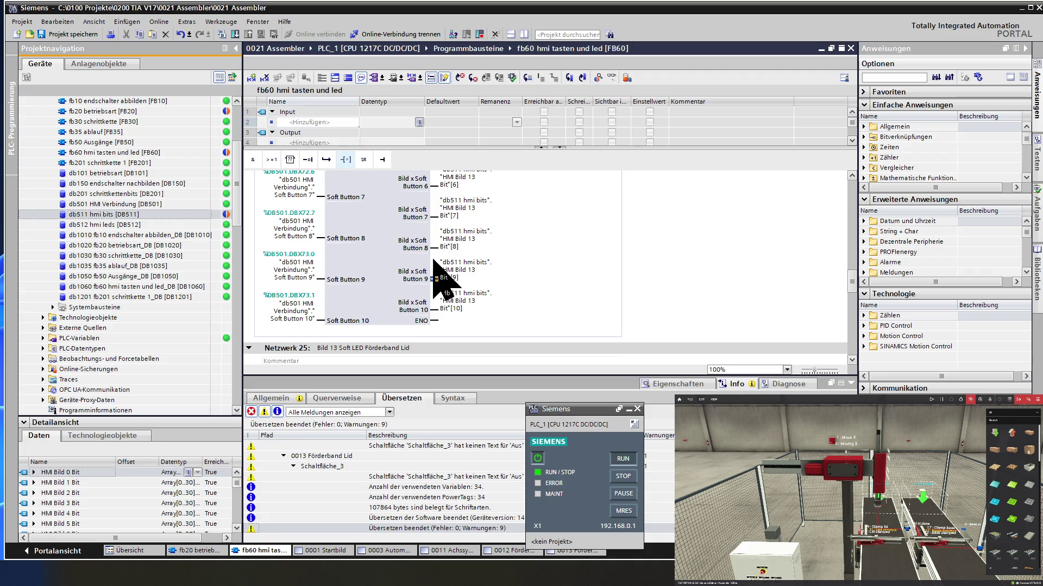
{"action": "scroll", "coordinate": [381, 262], "scroll_direction": "down", "scroll_amount": 2}
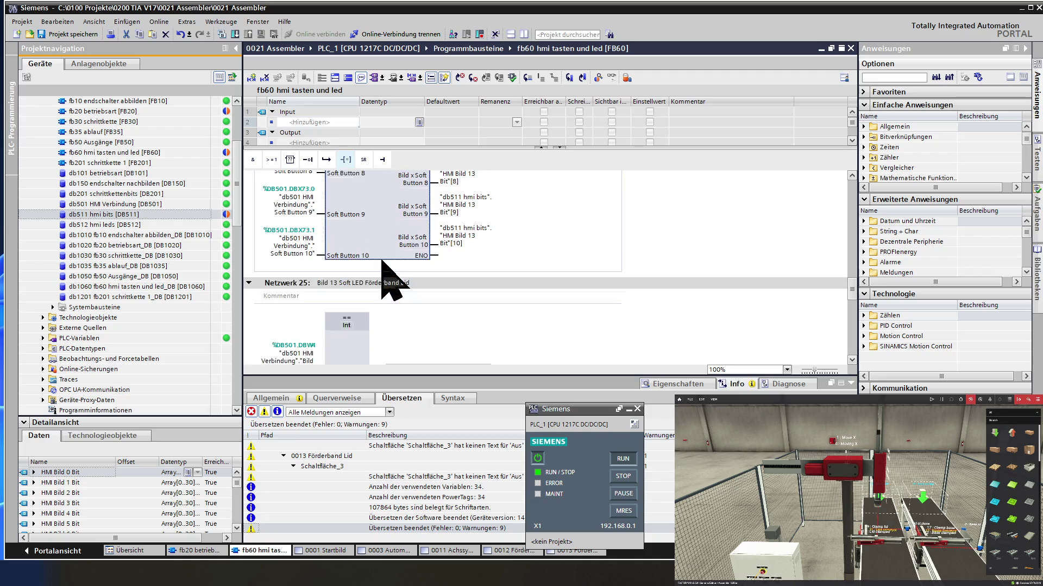
{"action": "scroll", "coordinate": [391, 281], "scroll_direction": "down", "scroll_amount": 2}
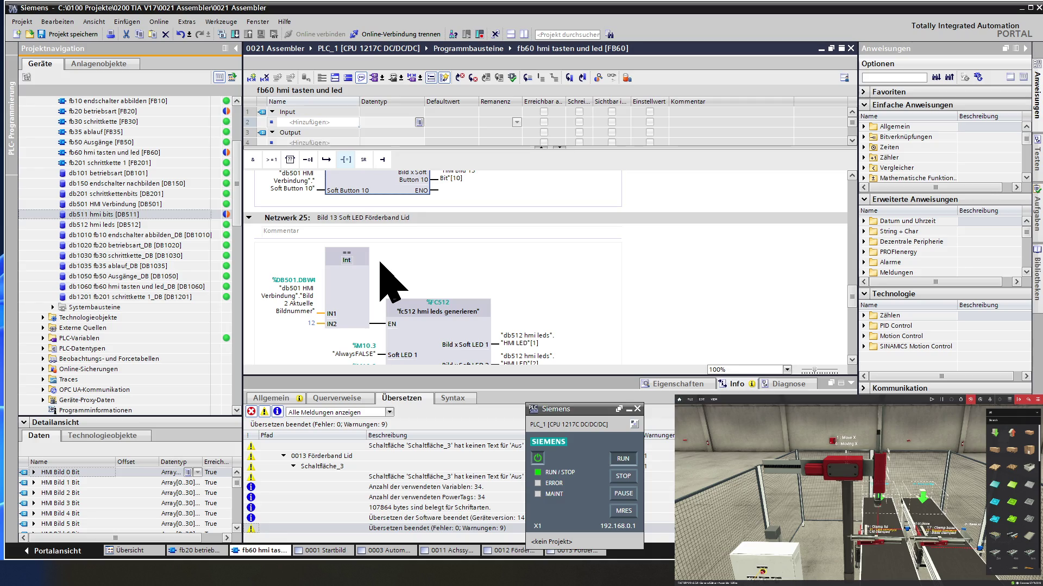
{"action": "scroll", "coordinate": [381, 263], "scroll_direction": "down", "scroll_amount": 2}
{"action": "left_click", "coordinate": [311, 259]}
{"action": "type", "text": "13"}
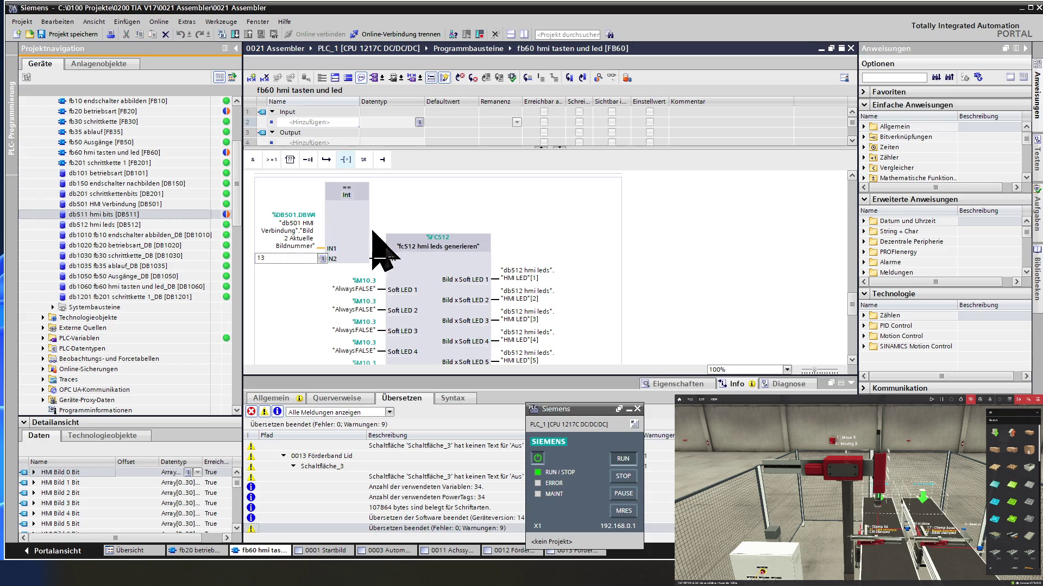
{"action": "key", "text": "Return"}
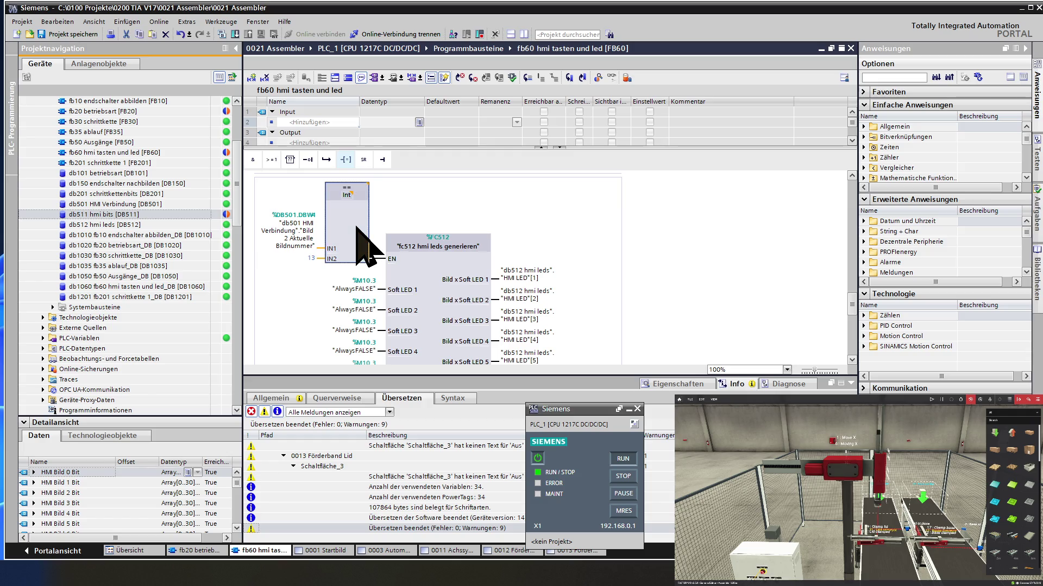
{"action": "scroll", "coordinate": [359, 245], "scroll_direction": "up", "scroll_amount": 2}
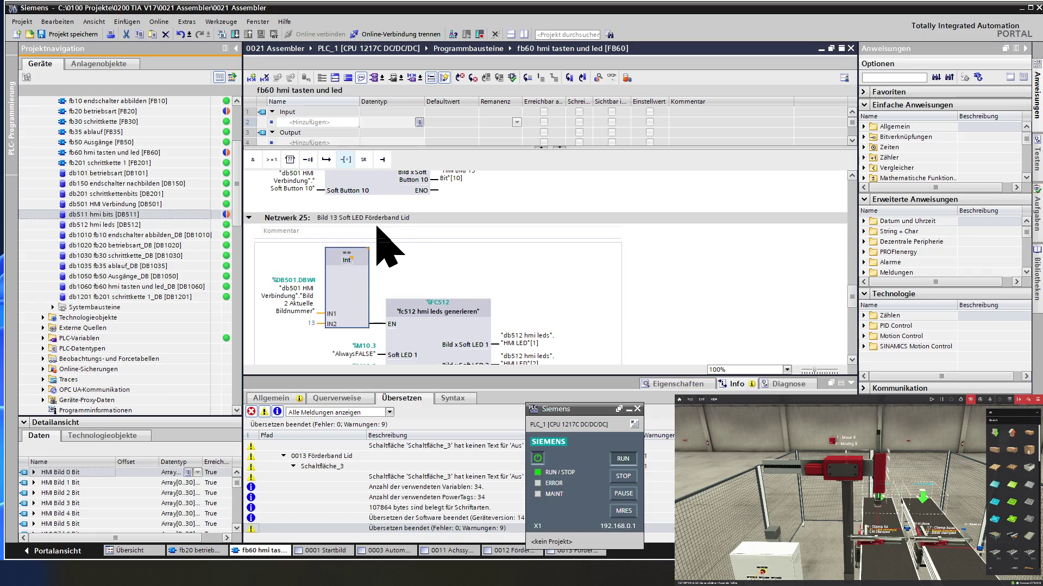
{"action": "scroll", "coordinate": [383, 244], "scroll_direction": "down", "scroll_amount": 2}
{"action": "scroll", "coordinate": [391, 255], "scroll_direction": "down", "scroll_amount": 2}
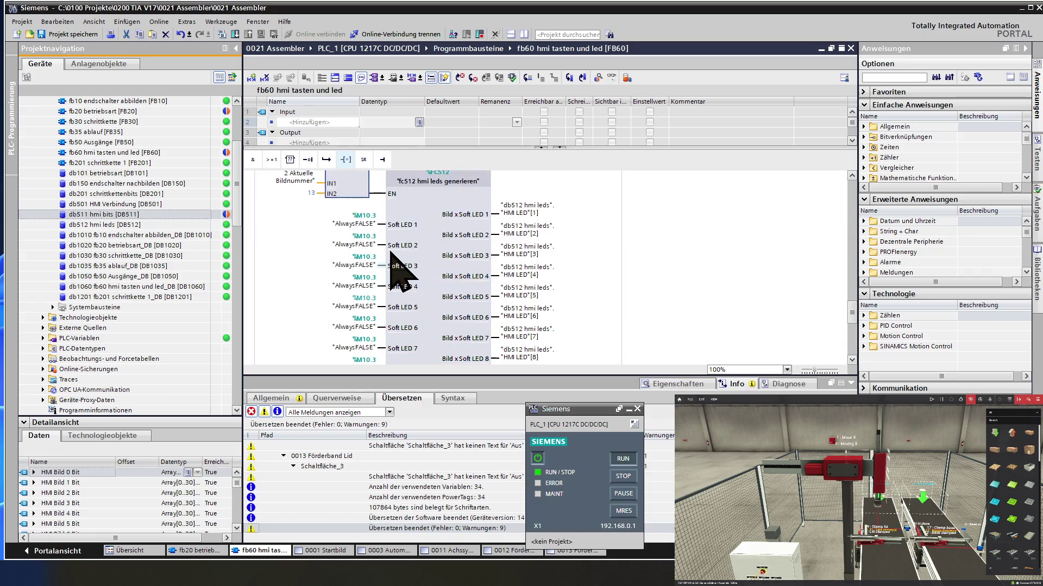
{"action": "scroll", "coordinate": [391, 269], "scroll_direction": "down", "scroll_amount": 2}
{"action": "scroll", "coordinate": [389, 265], "scroll_direction": "down", "scroll_amount": 2}
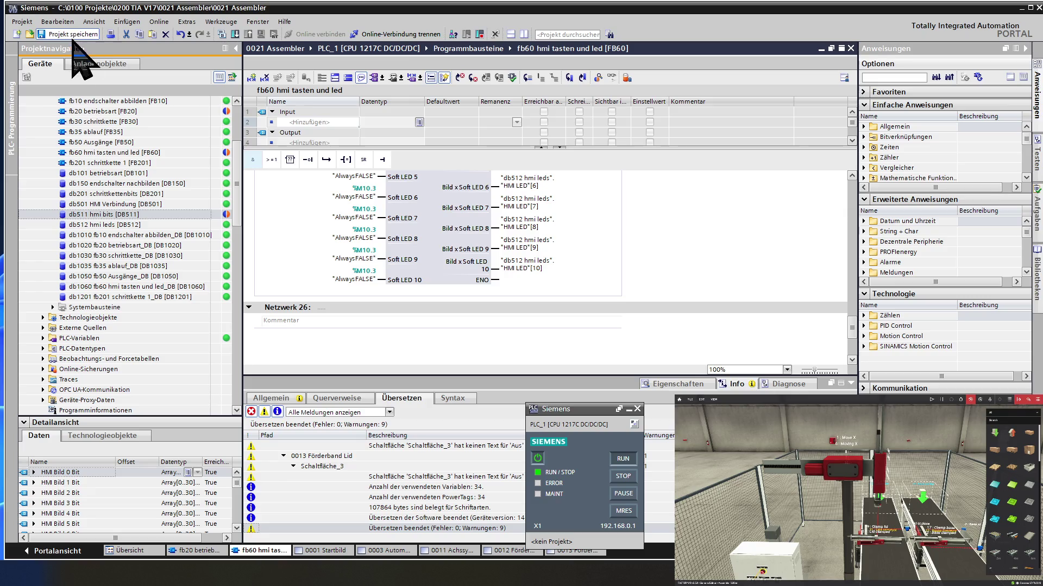
Save the project and open the HMI_1 screen 0001 Startbild
{"action": "left_click", "coordinate": [93, 173]}
{"action": "scroll", "coordinate": [95, 175], "scroll_direction": "down", "scroll_amount": 3}
{"action": "scroll", "coordinate": [96, 176], "scroll_direction": "down", "scroll_amount": 2}
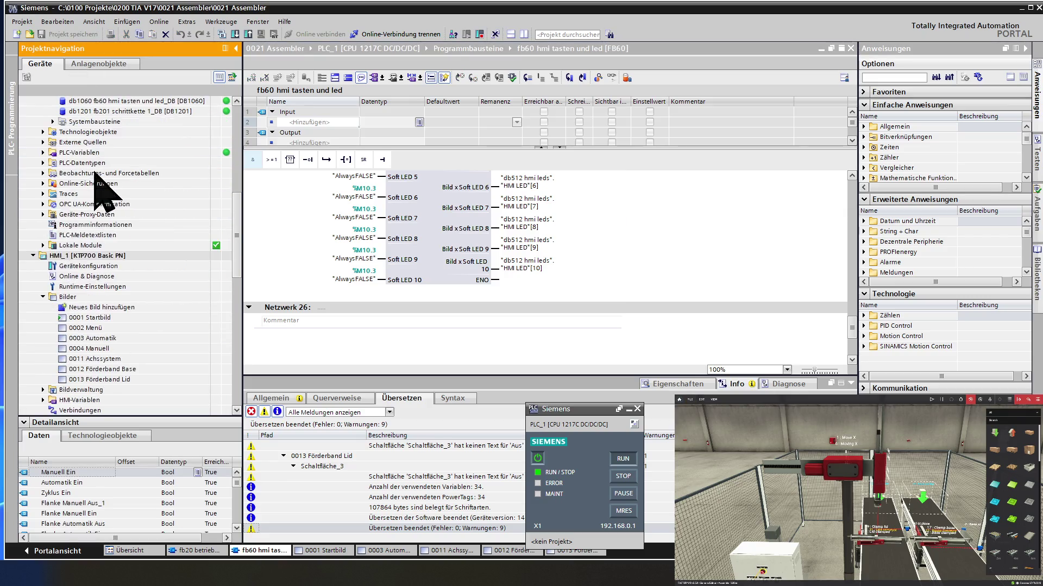
{"action": "scroll", "coordinate": [96, 187], "scroll_direction": "down", "scroll_amount": 3}
{"action": "scroll", "coordinate": [101, 192], "scroll_direction": "down", "scroll_amount": 1}
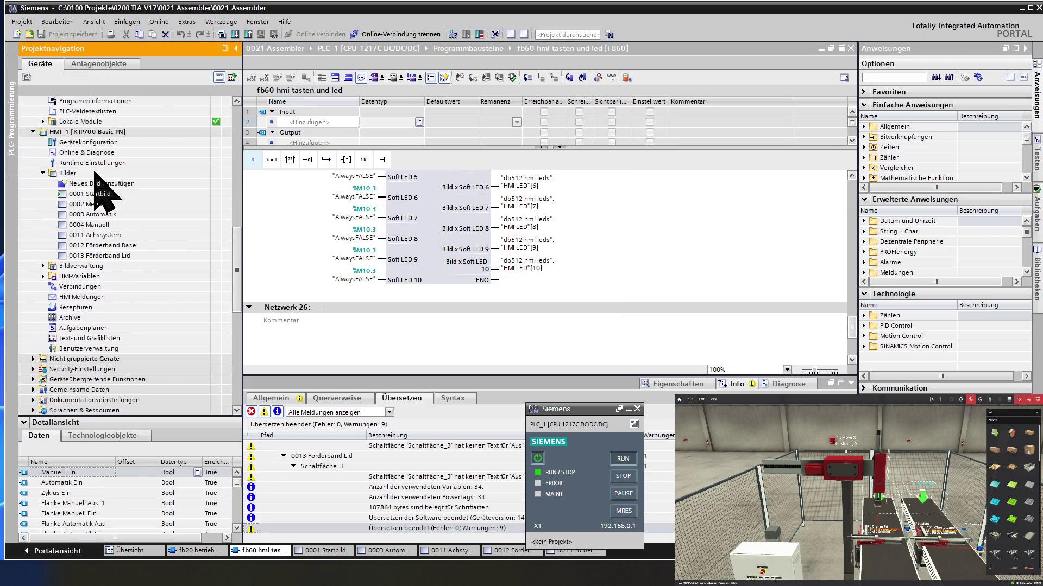
{"action": "double_click", "coordinate": [78, 194]}
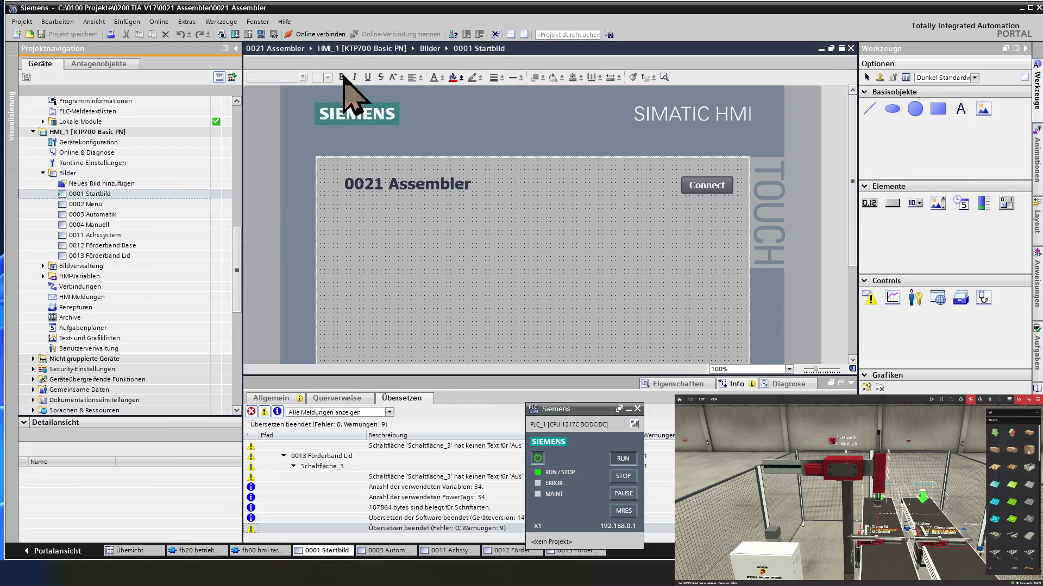
Start the HMI_1 runtime simulation, acknowledging the Simulation starten notices
{"action": "left_click", "coordinate": [262, 35]}
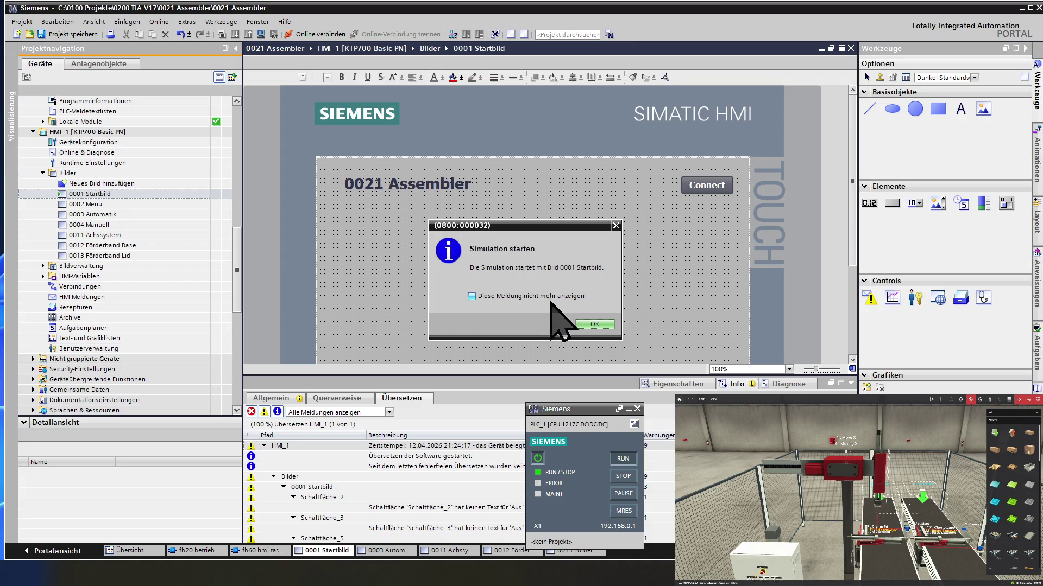
{"action": "left_click", "coordinate": [590, 324]}
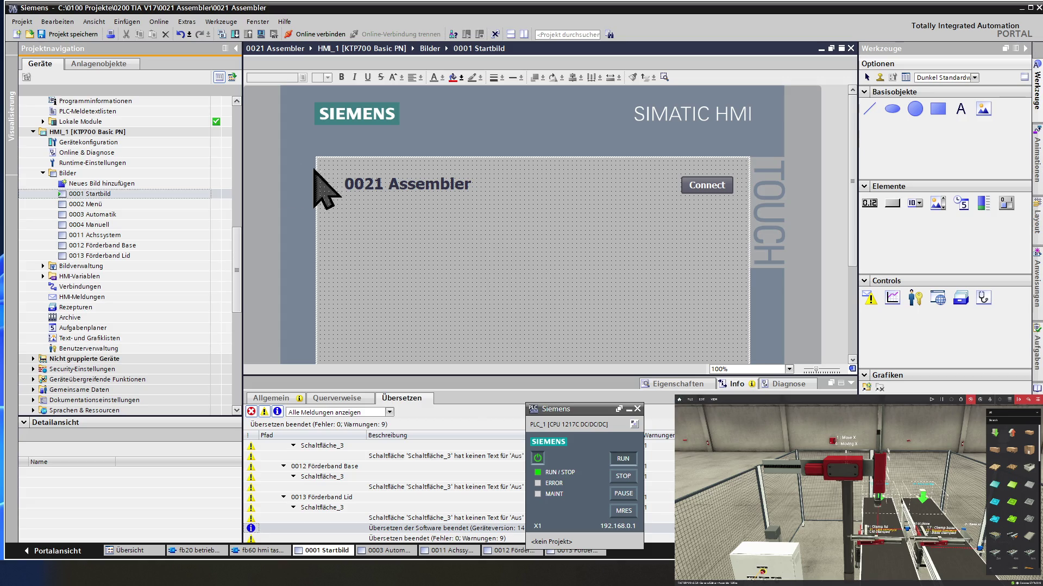
{"action": "left_click", "coordinate": [261, 35]}
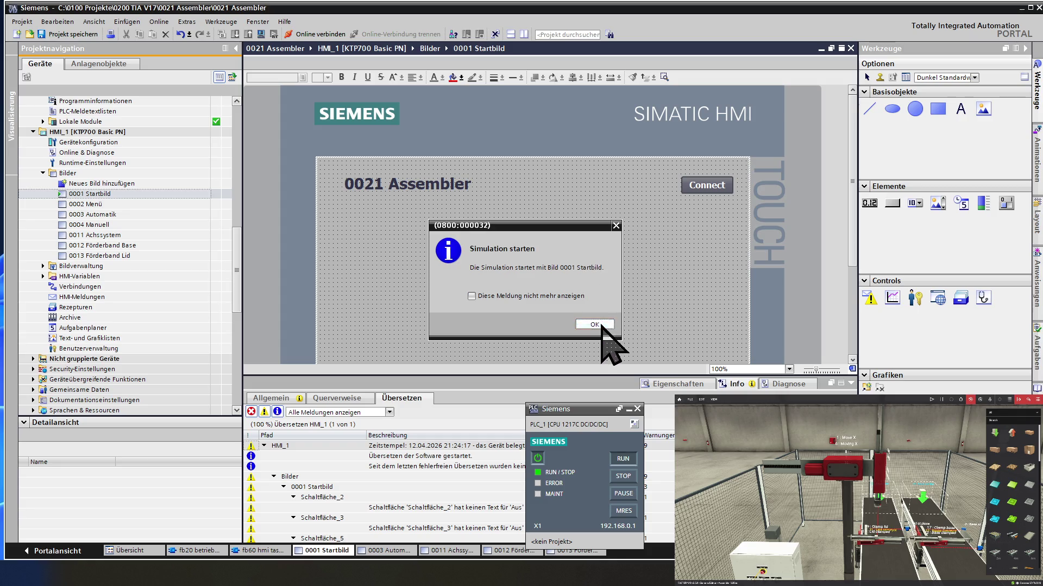
{"action": "left_click", "coordinate": [597, 324]}
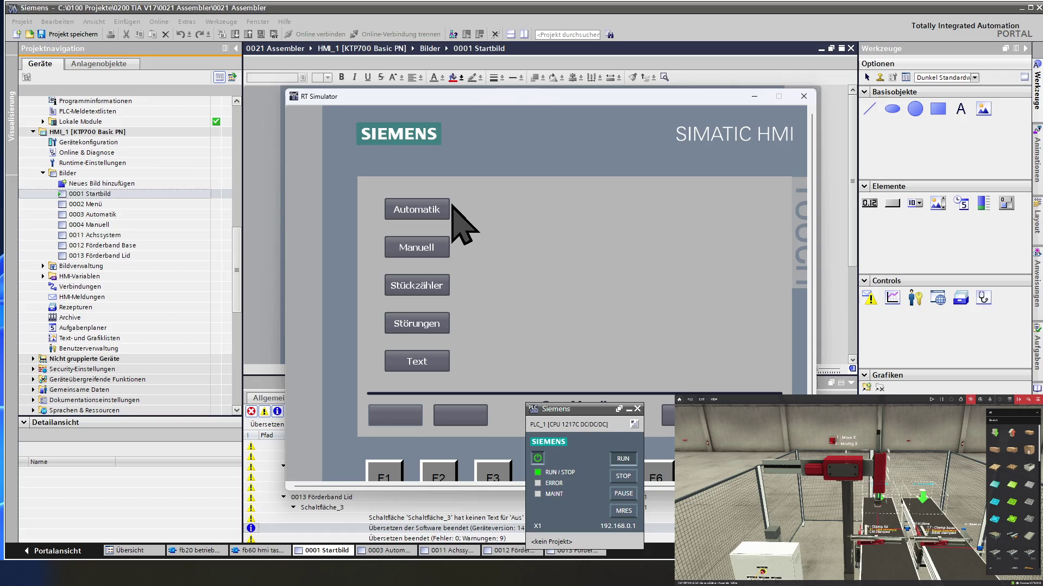
Visit the Automatik screen, return to the menu and switch manual mode off on the Manuell screen
{"action": "left_click", "coordinate": [441, 244]}
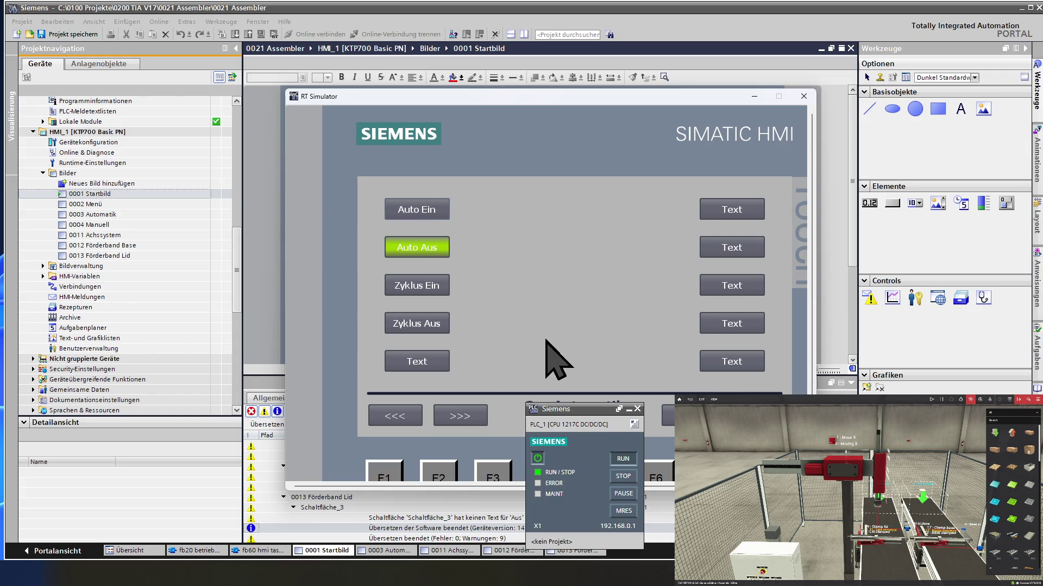
{"action": "left_click", "coordinate": [663, 416]}
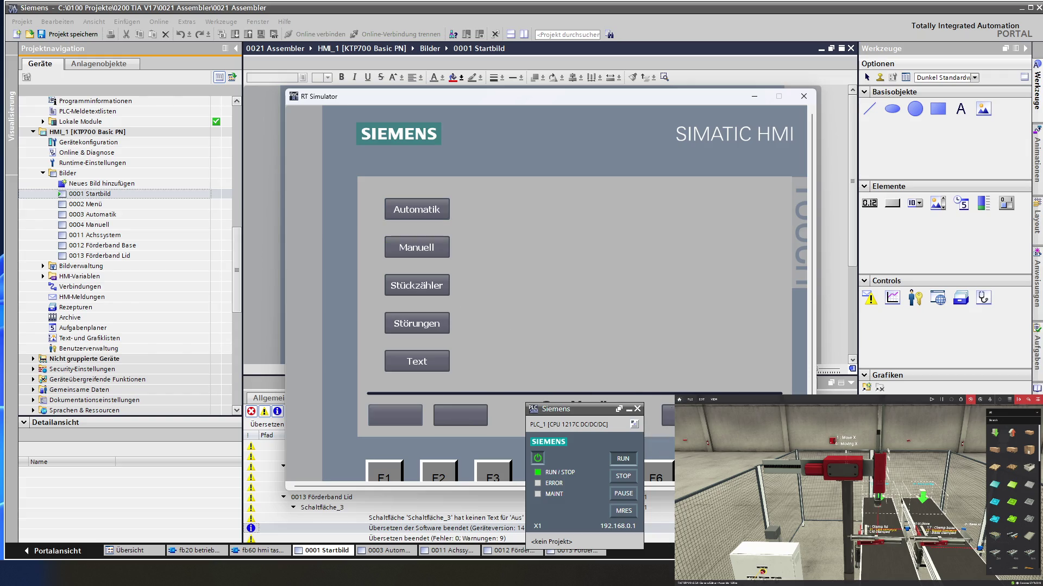
{"action": "left_click", "coordinate": [422, 249]}
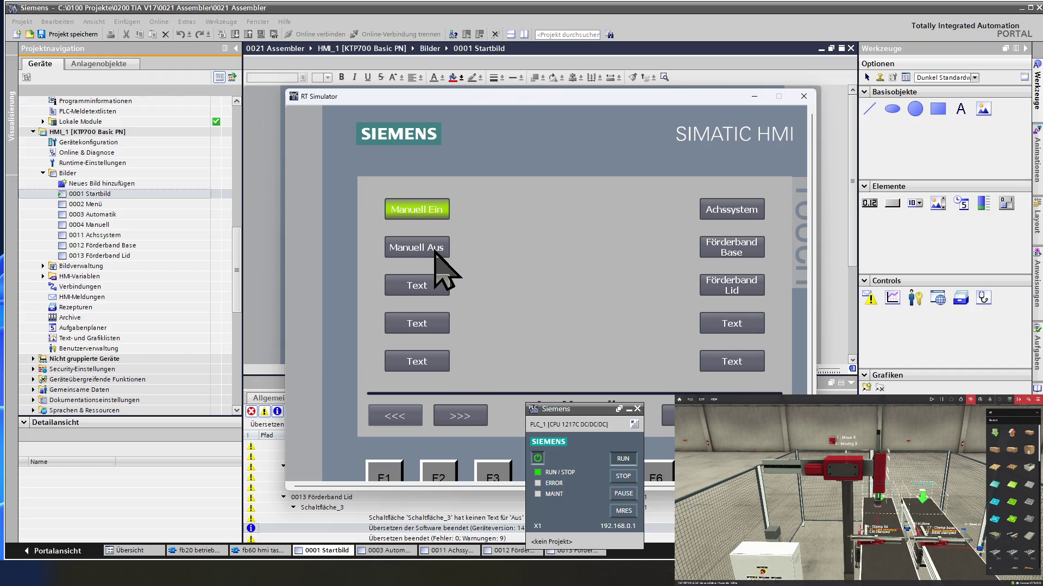
{"action": "left_click", "coordinate": [447, 256]}
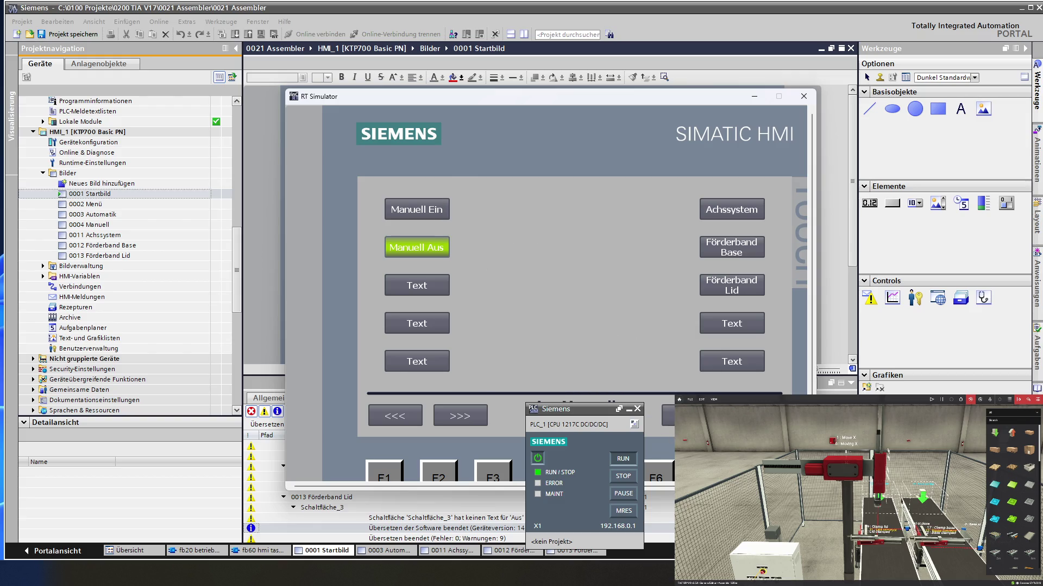
On the Auto screen test Auto Ein, Zyklus Ein, Zyklus Aus and Auto Aus soft-button LEDs
{"action": "left_click", "coordinate": [432, 214]}
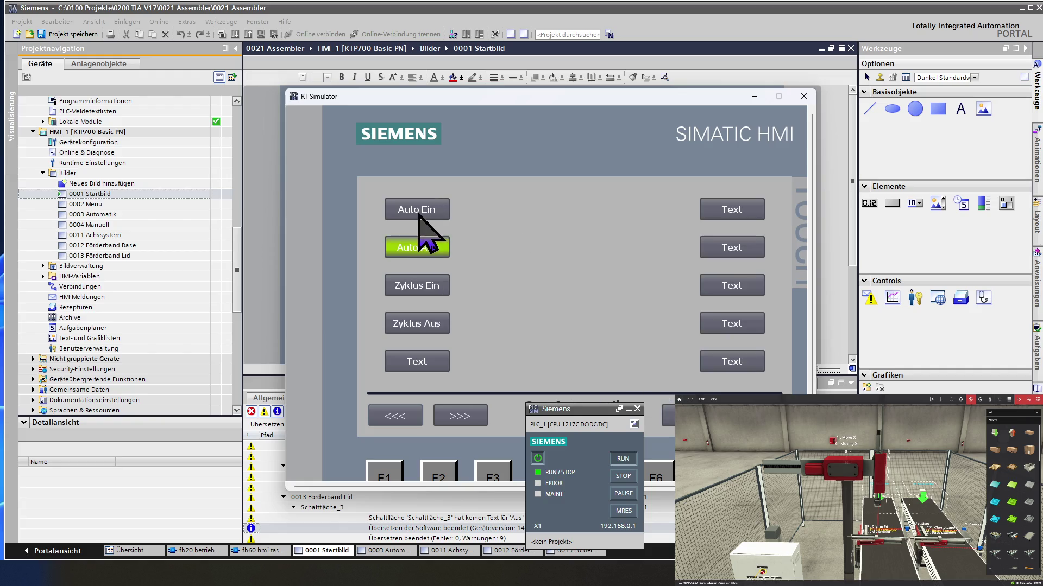
{"action": "left_click", "coordinate": [433, 215]}
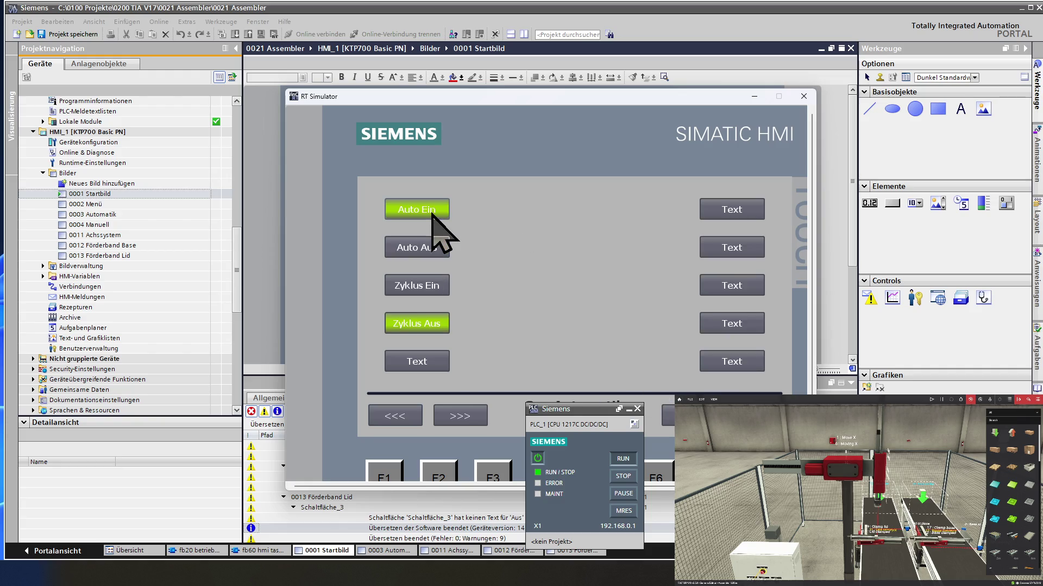
{"action": "left_click", "coordinate": [447, 287]}
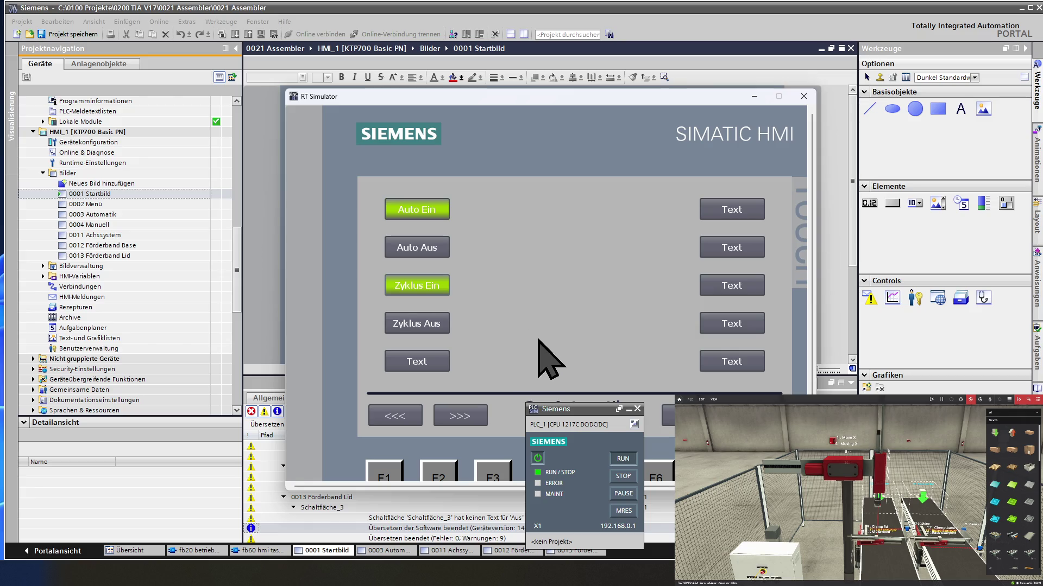
{"action": "left_click", "coordinate": [431, 326]}
{"action": "left_click", "coordinate": [431, 250]}
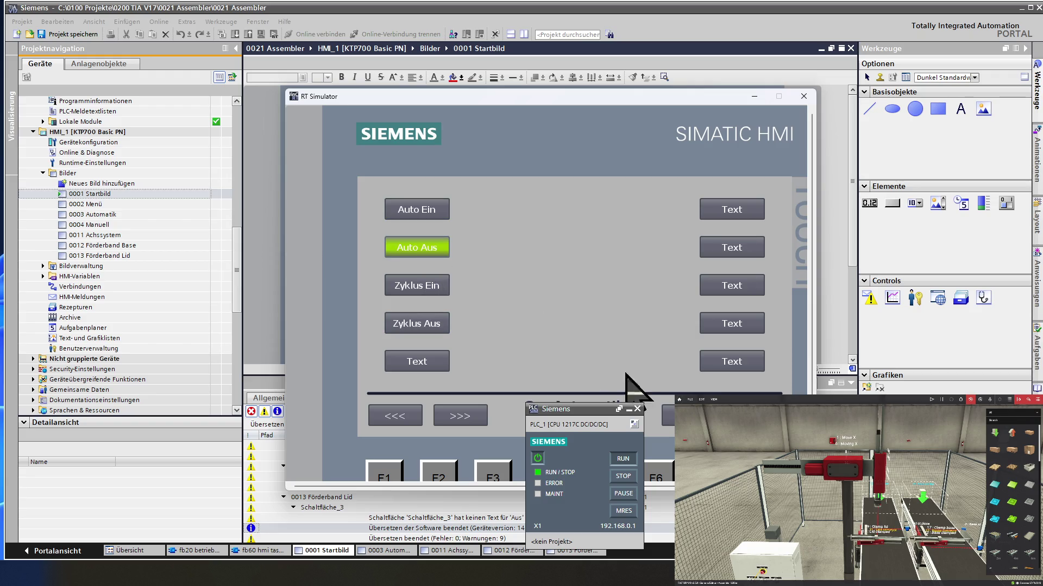
On the Manuell screen toggle Manuell Ein/Aus, leaving manual mode switched on
{"action": "left_click", "coordinate": [432, 248]}
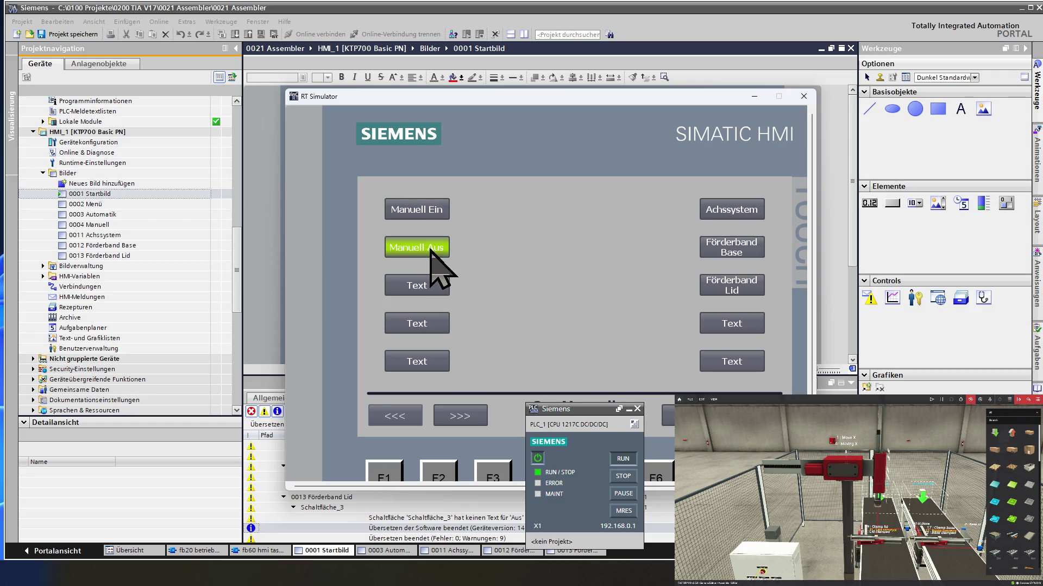
{"action": "left_click", "coordinate": [446, 214]}
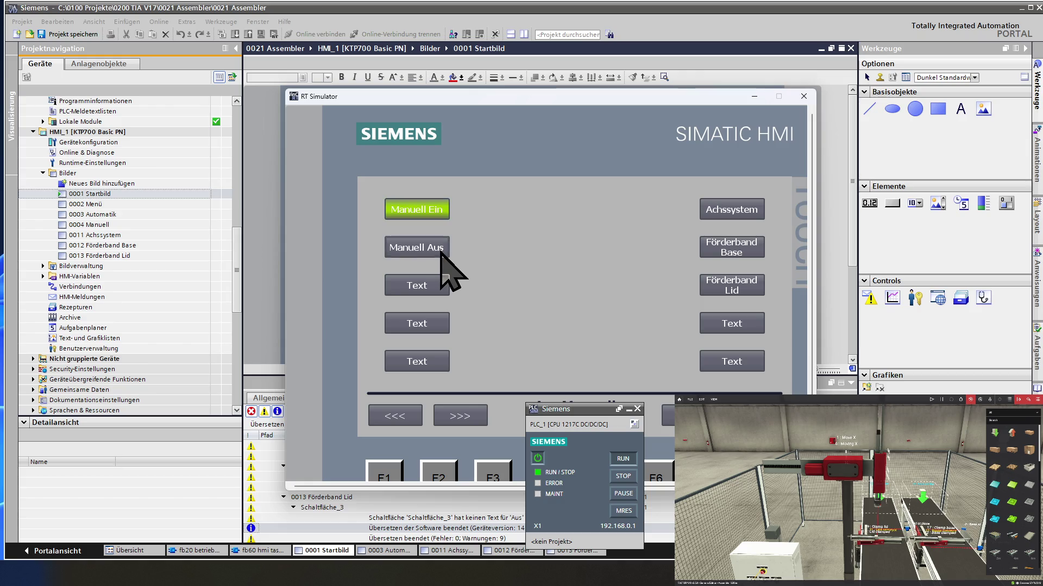
{"action": "left_click", "coordinate": [440, 249]}
{"action": "left_click", "coordinate": [434, 214]}
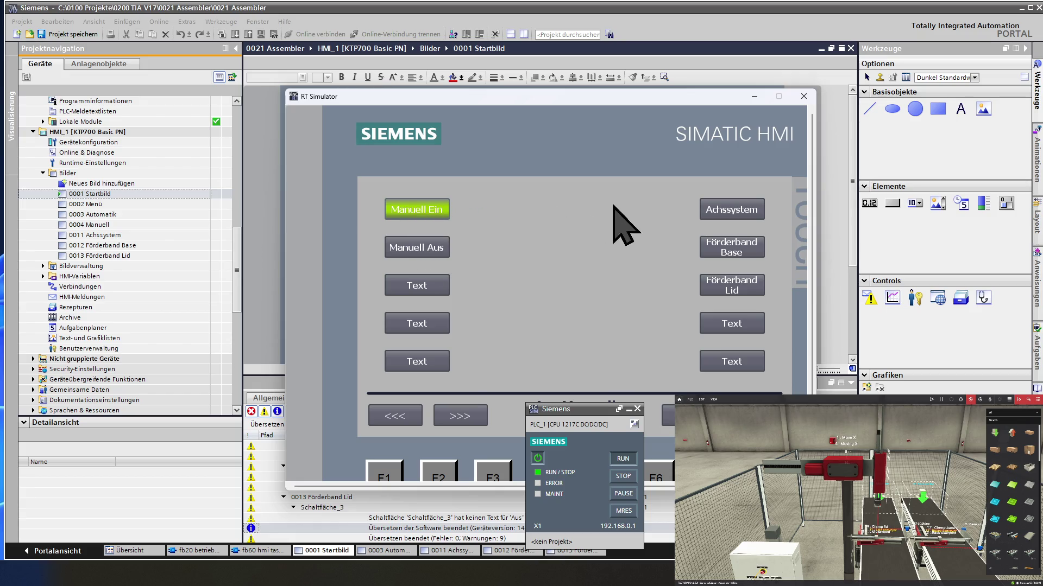
Step through the Achssystem, Förderband Base and Förderband Lid pages, then close the RT Simulator
{"action": "left_click", "coordinate": [732, 213]}
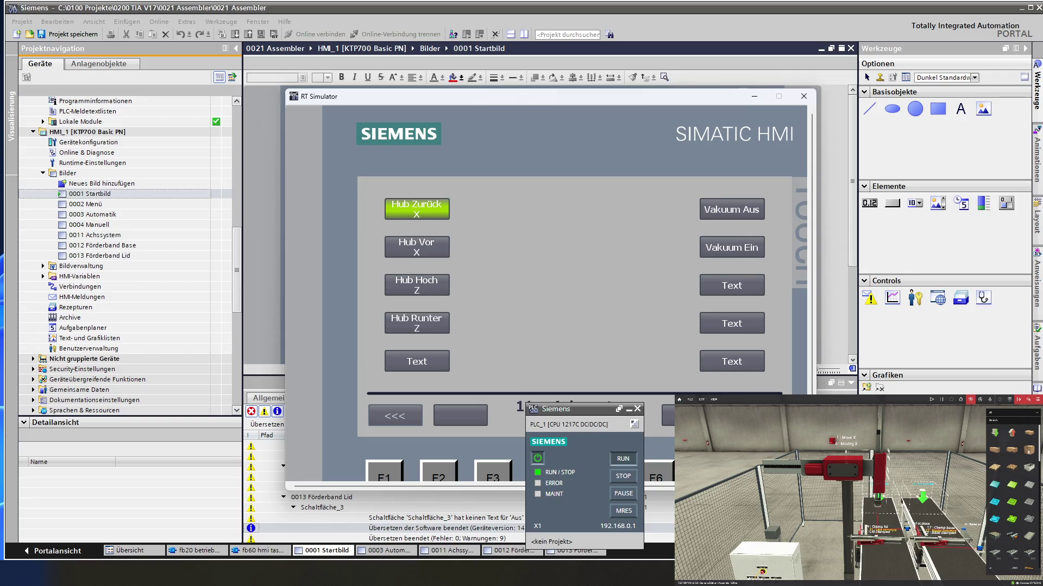
{"action": "left_click", "coordinate": [407, 416]}
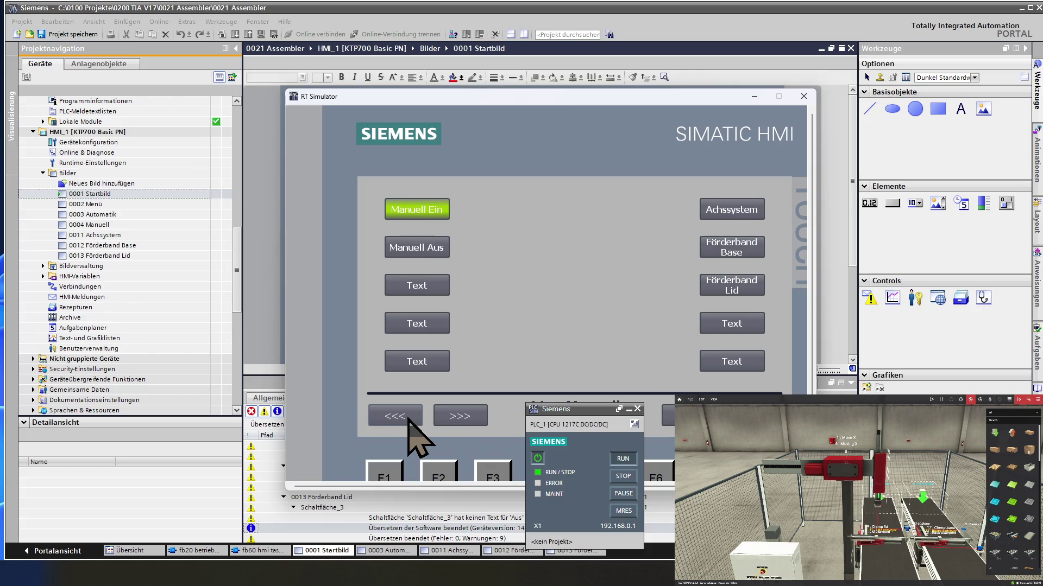
{"action": "left_click", "coordinate": [742, 252]}
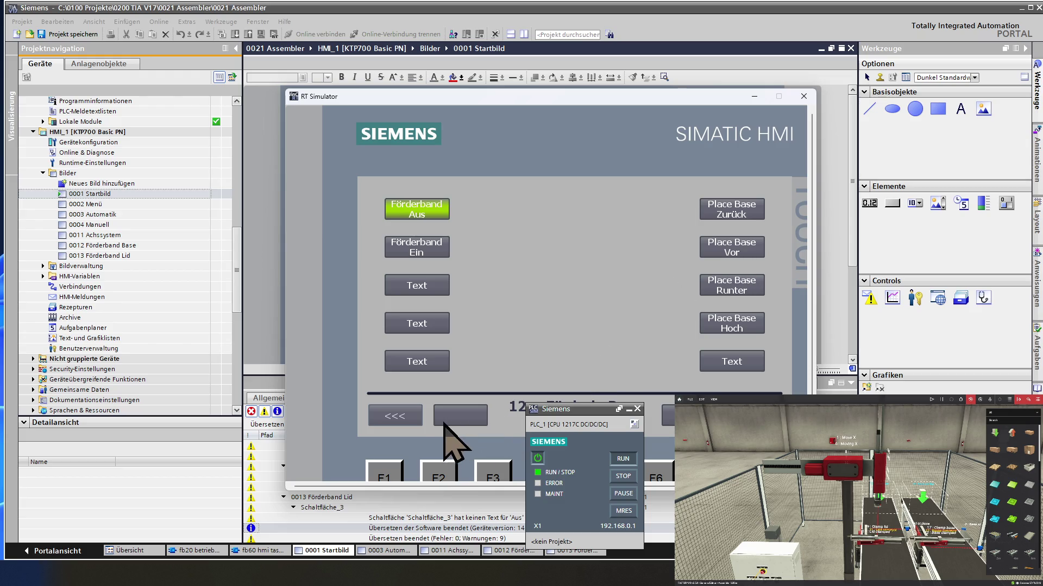
{"action": "left_click", "coordinate": [396, 417]}
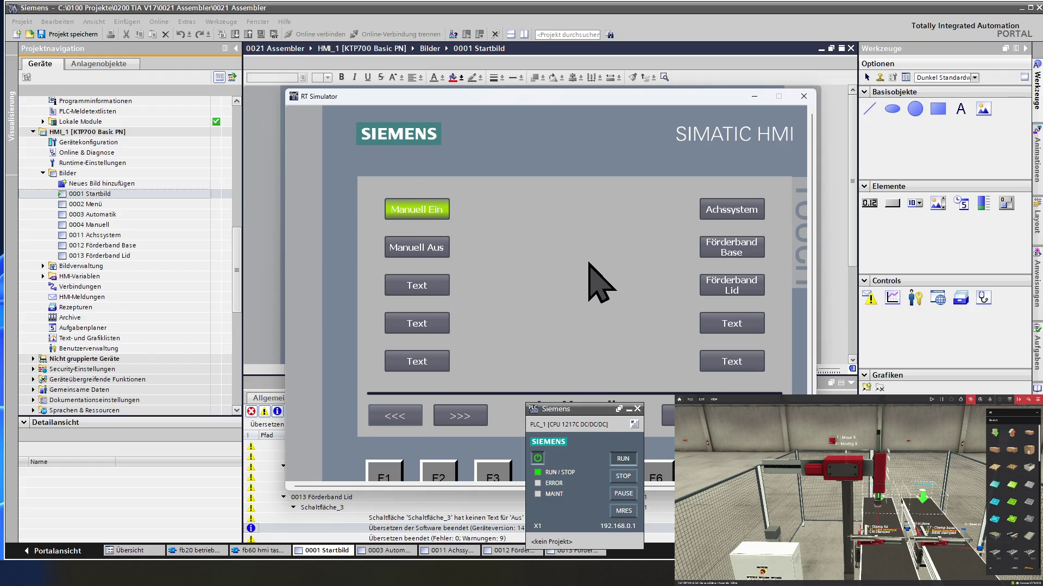
{"action": "left_click", "coordinate": [725, 279]}
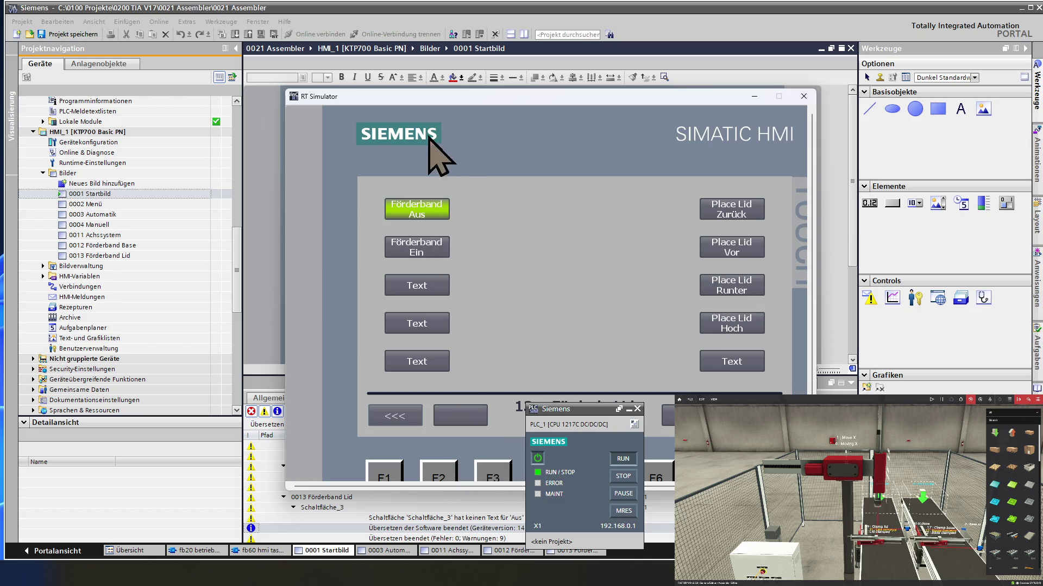
{"action": "left_click", "coordinate": [803, 96]}
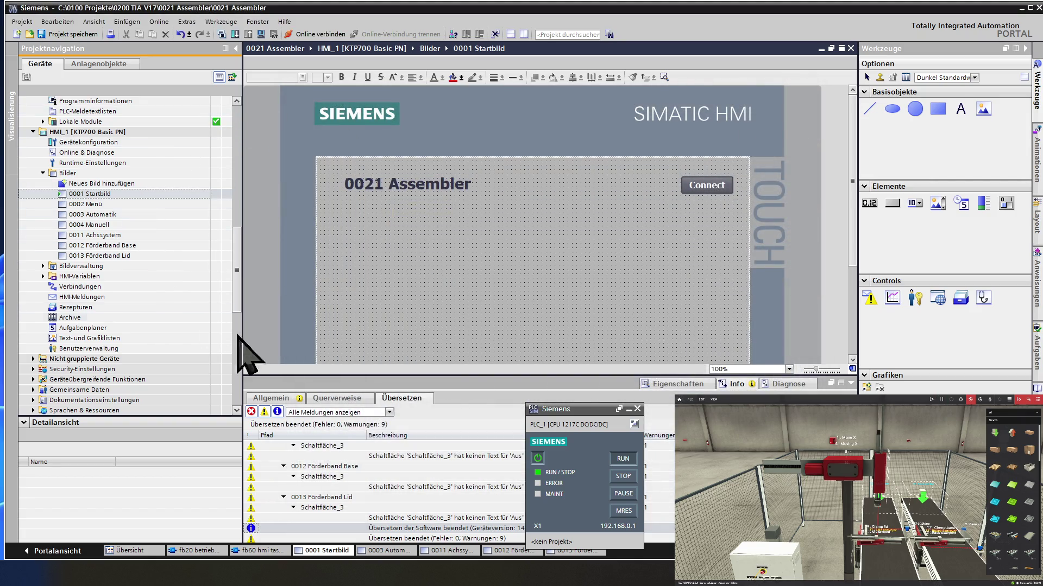
{"action": "scroll", "coordinate": [117, 209], "scroll_direction": "up", "scroll_amount": 4}
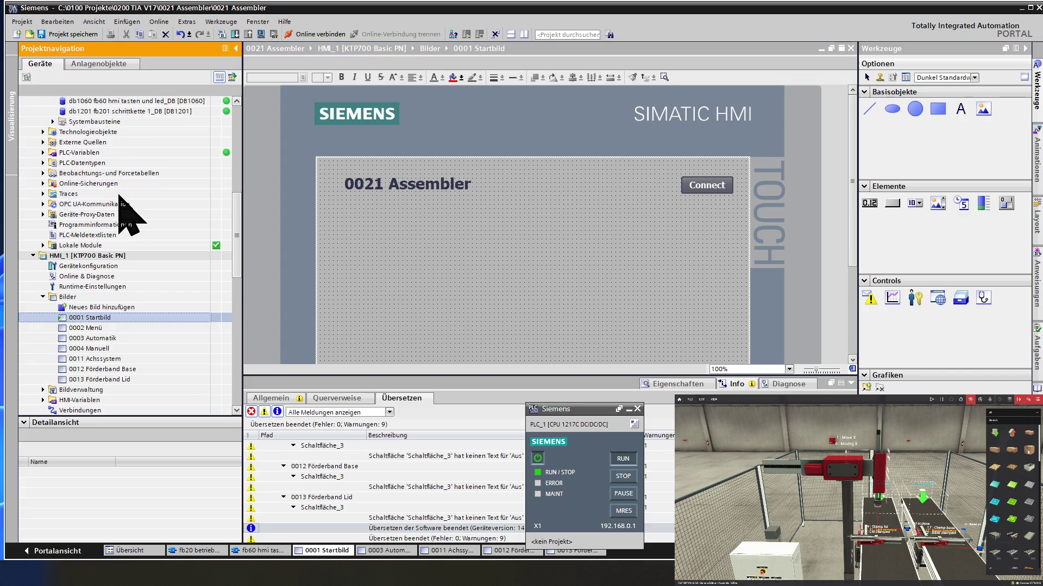
{"action": "scroll", "coordinate": [127, 212], "scroll_direction": "up", "scroll_amount": 4}
{"action": "scroll", "coordinate": [126, 215], "scroll_direction": "up", "scroll_amount": 4}
{"action": "scroll", "coordinate": [128, 211], "scroll_direction": "up", "scroll_amount": 2}
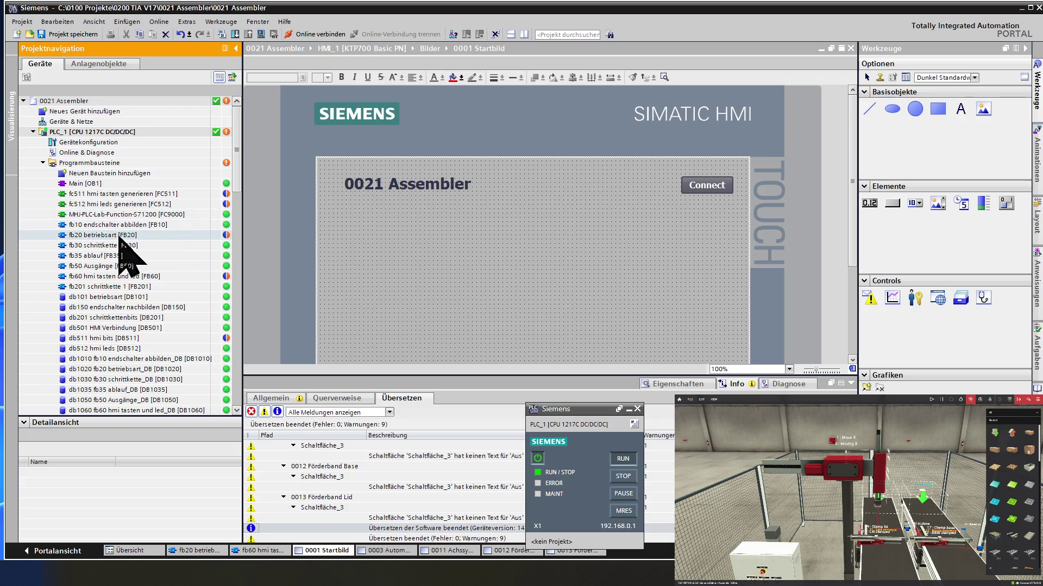
Open the fb60 hmi tasten und led [FB60] block from PLC_1 Programmbausteine
{"action": "double_click", "coordinate": [110, 276]}
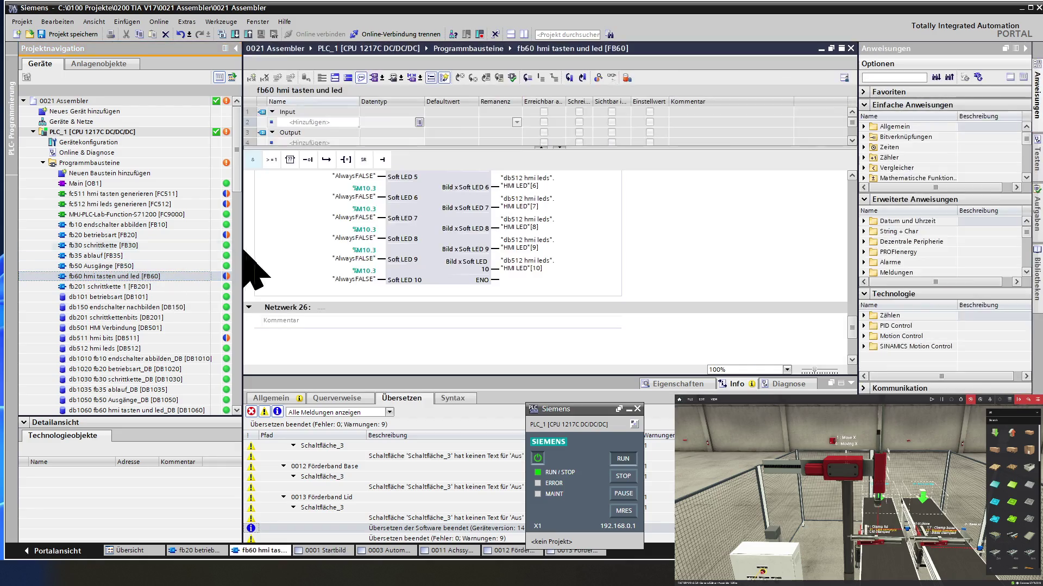
{"action": "scroll", "coordinate": [430, 275], "scroll_direction": "up", "scroll_amount": 3}
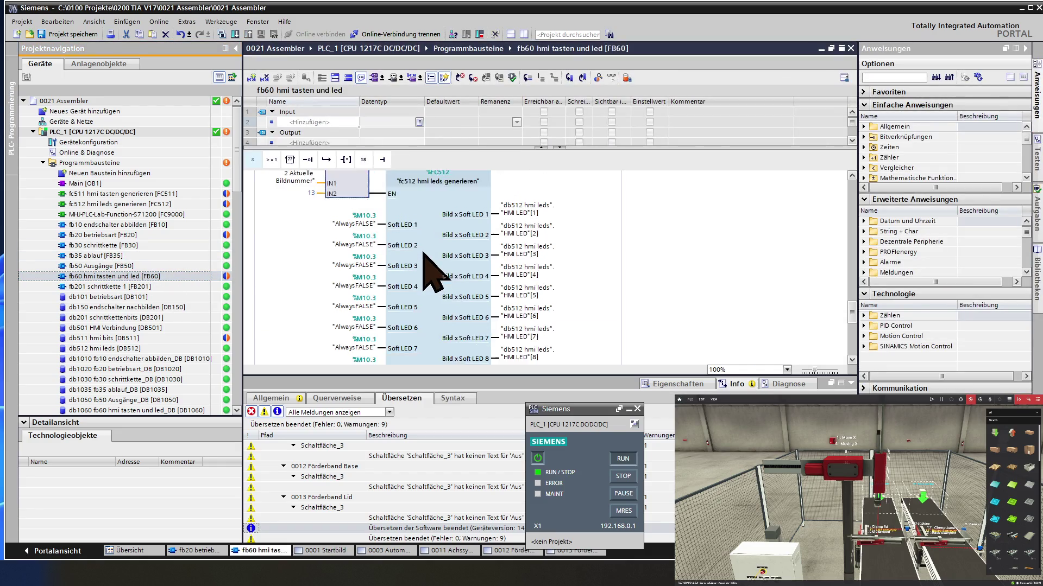
{"action": "scroll", "coordinate": [429, 274], "scroll_direction": "up", "scroll_amount": 3}
{"action": "scroll", "coordinate": [430, 275], "scroll_direction": "up", "scroll_amount": 3}
{"action": "scroll", "coordinate": [430, 275], "scroll_direction": "up", "scroll_amount": 2}
{"action": "scroll", "coordinate": [429, 275], "scroll_direction": "up", "scroll_amount": 3}
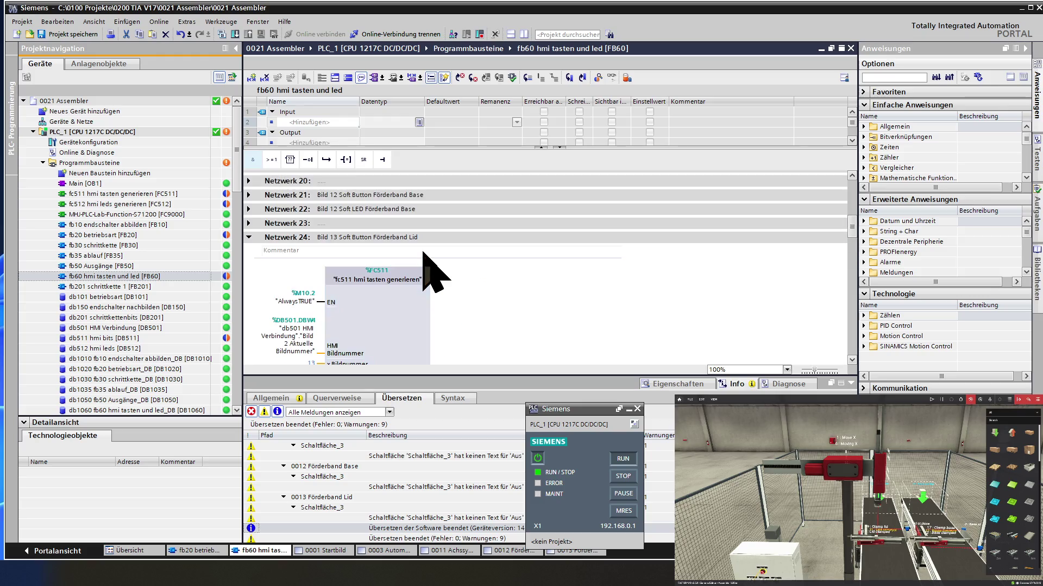
{"action": "scroll", "coordinate": [430, 274], "scroll_direction": "up", "scroll_amount": 3}
{"action": "scroll", "coordinate": [429, 274], "scroll_direction": "up", "scroll_amount": 2}
{"action": "scroll", "coordinate": [429, 275], "scroll_direction": "down", "scroll_amount": 2}
{"action": "scroll", "coordinate": [430, 275], "scroll_direction": "down", "scroll_amount": 2}
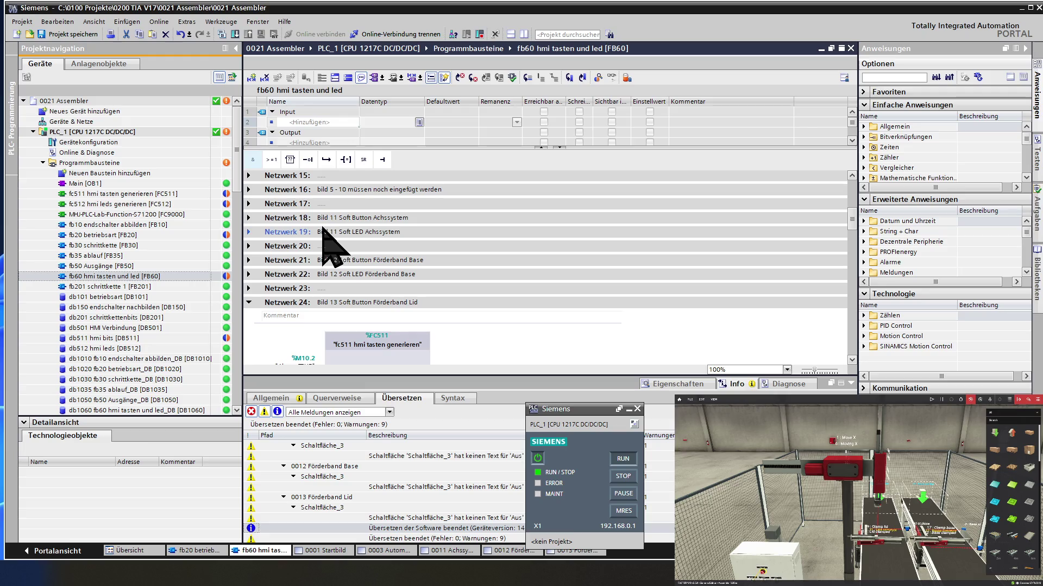
Expand Netzwerk 19 (Bild 11 Soft LED Achssystem) and select its screen-number comparison feeding FC512
{"action": "left_click", "coordinate": [250, 232]}
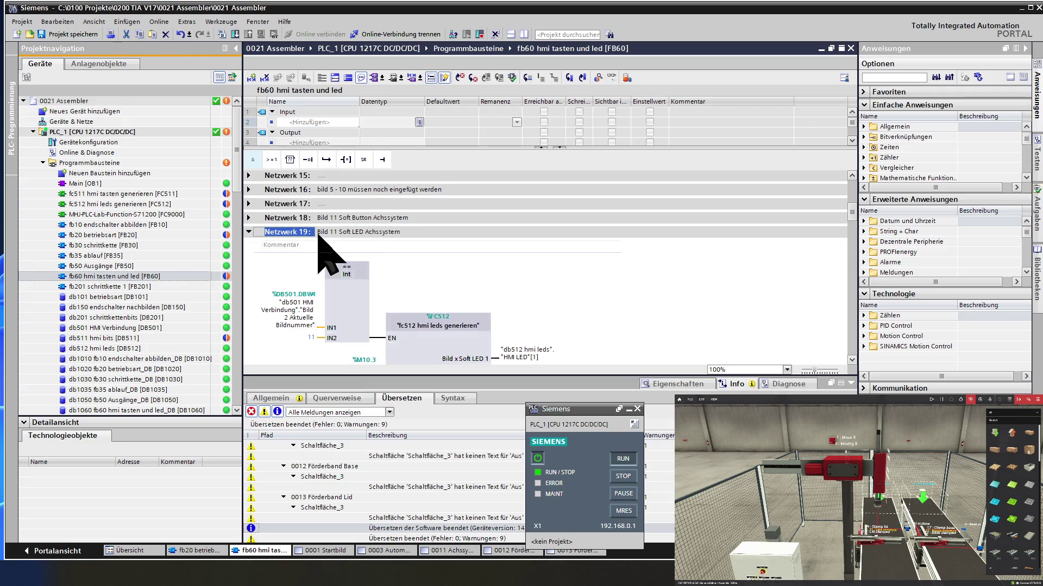
{"action": "scroll", "coordinate": [326, 256], "scroll_direction": "down", "scroll_amount": 2}
{"action": "scroll", "coordinate": [375, 245], "scroll_direction": "down", "scroll_amount": 2}
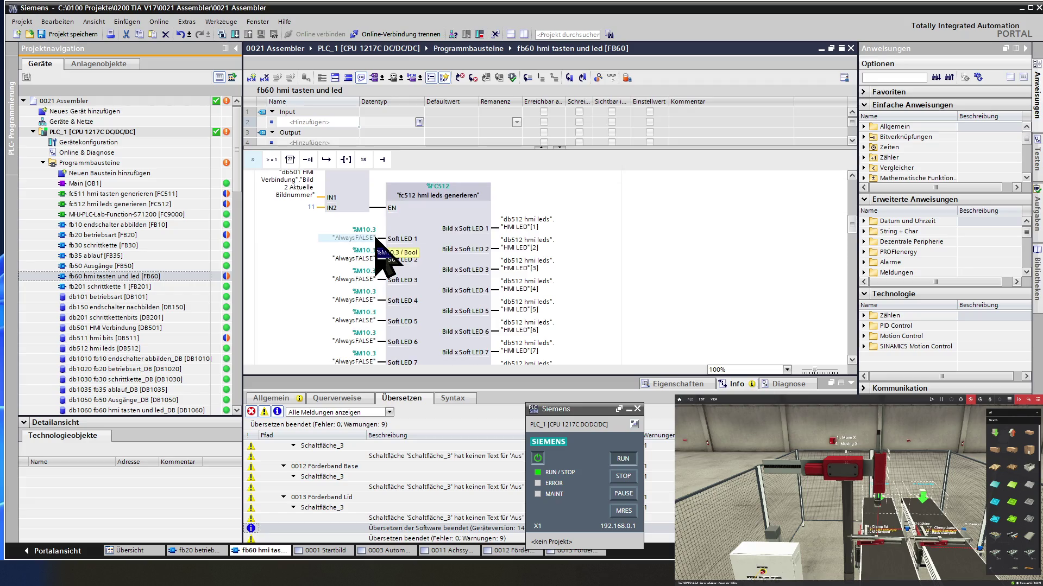
{"action": "scroll", "coordinate": [377, 244], "scroll_direction": "down", "scroll_amount": 2}
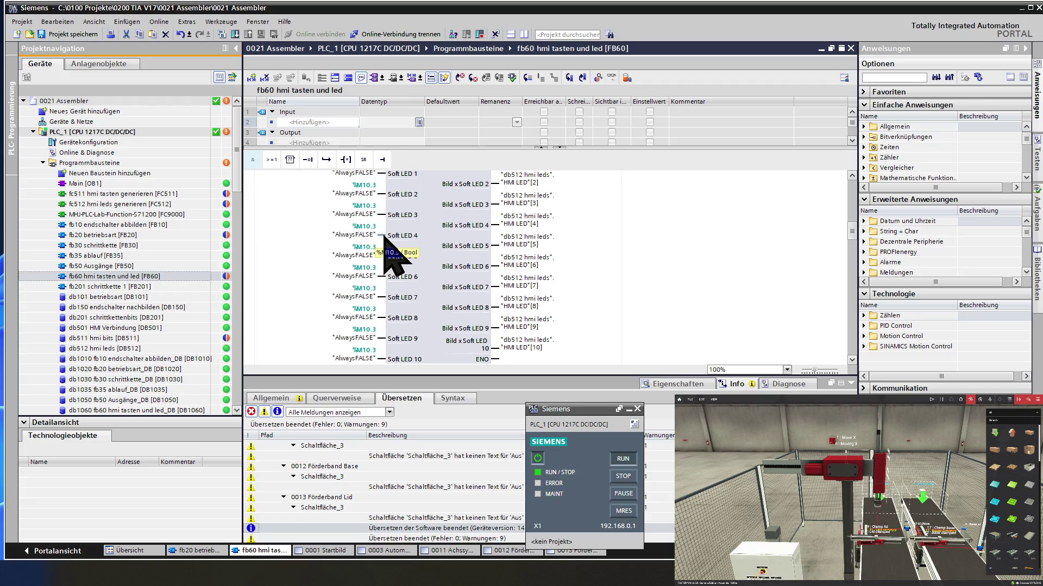
{"action": "scroll", "coordinate": [383, 244], "scroll_direction": "up", "scroll_amount": 2}
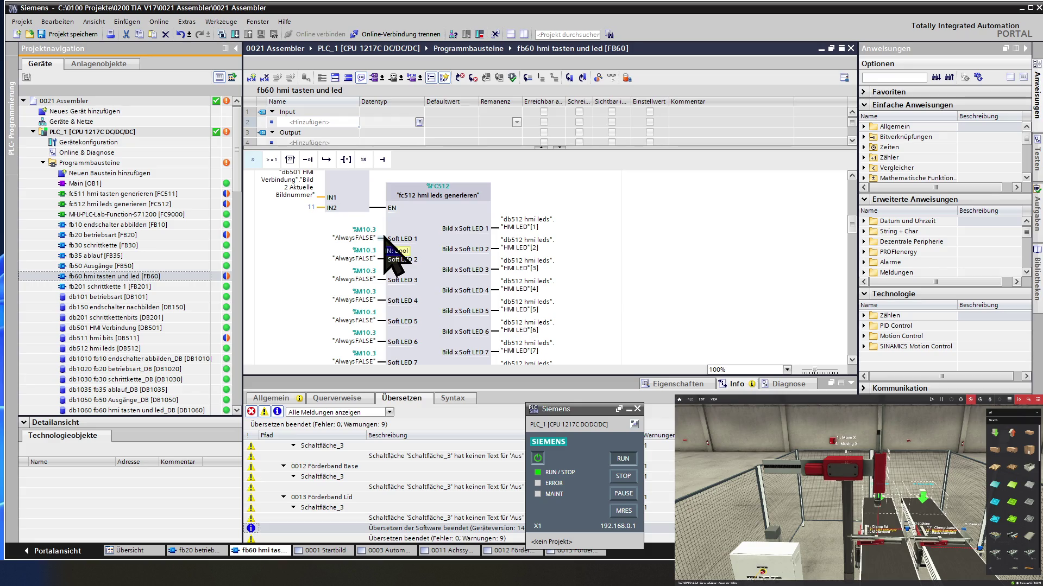
{"action": "left_click", "coordinate": [323, 207]}
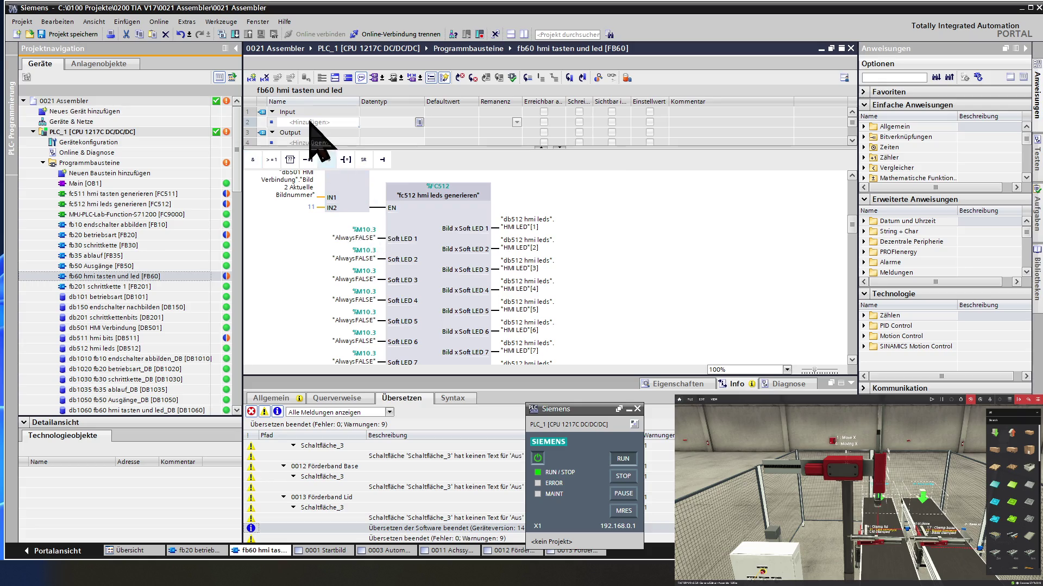
Download the program to PLC_1 with the data-block action set to reinitialisieren
{"action": "left_click", "coordinate": [236, 36]}
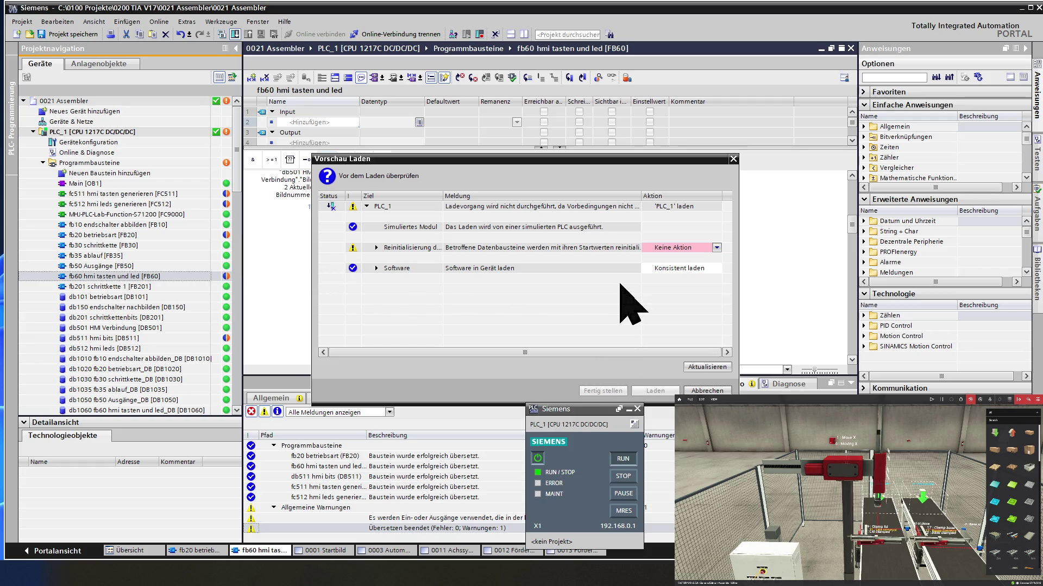
{"action": "left_click", "coordinate": [679, 250]}
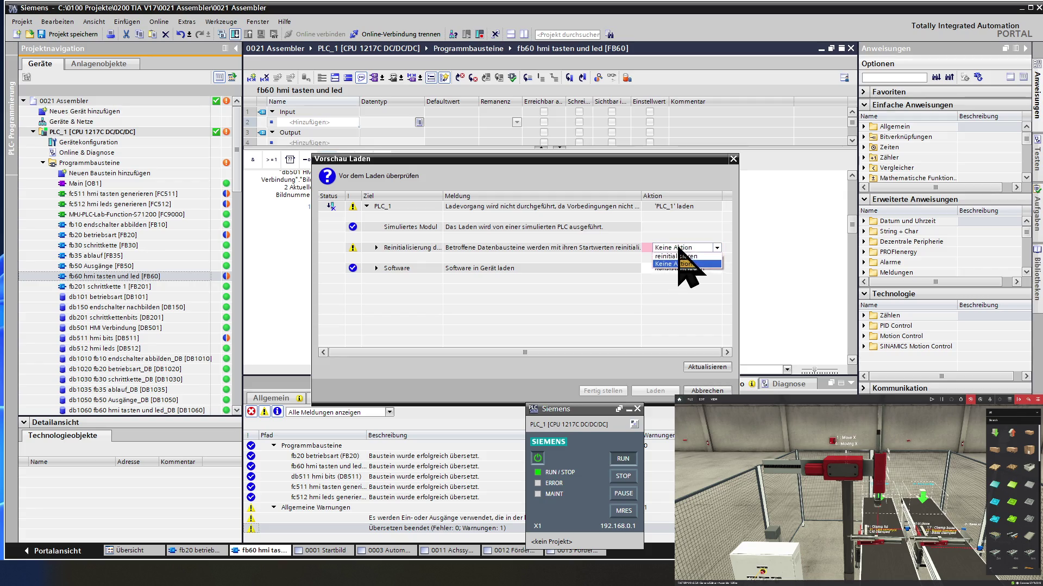
{"action": "left_click", "coordinate": [676, 256]}
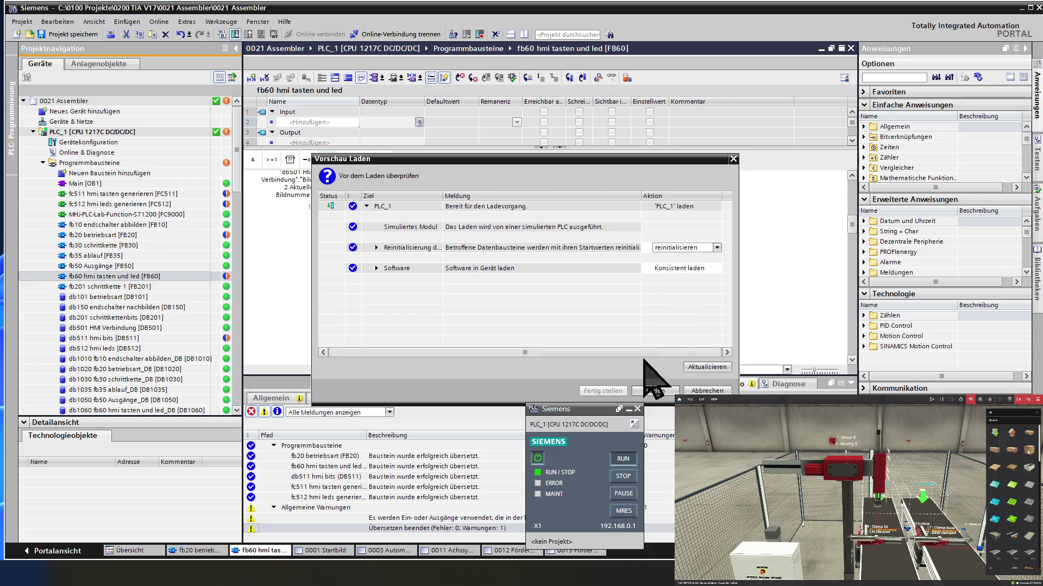
{"action": "left_click", "coordinate": [640, 390]}
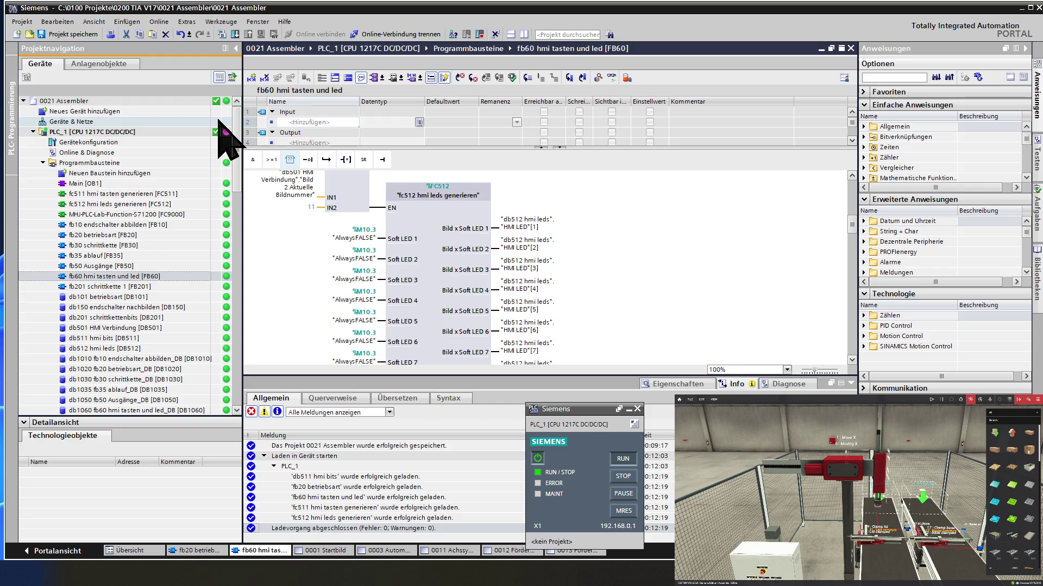
{"action": "left_click", "coordinate": [73, 34]}
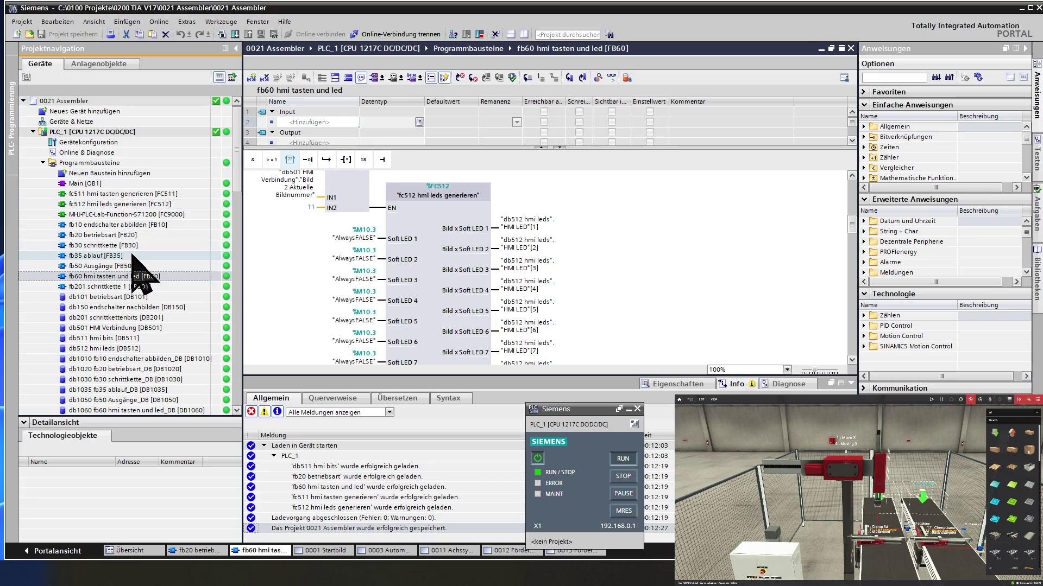
{"action": "scroll", "coordinate": [134, 268], "scroll_direction": "down", "scroll_amount": 1}
{"action": "scroll", "coordinate": [134, 269], "scroll_direction": "down", "scroll_amount": 2}
{"action": "scroll", "coordinate": [140, 274], "scroll_direction": "down", "scroll_amount": 2}
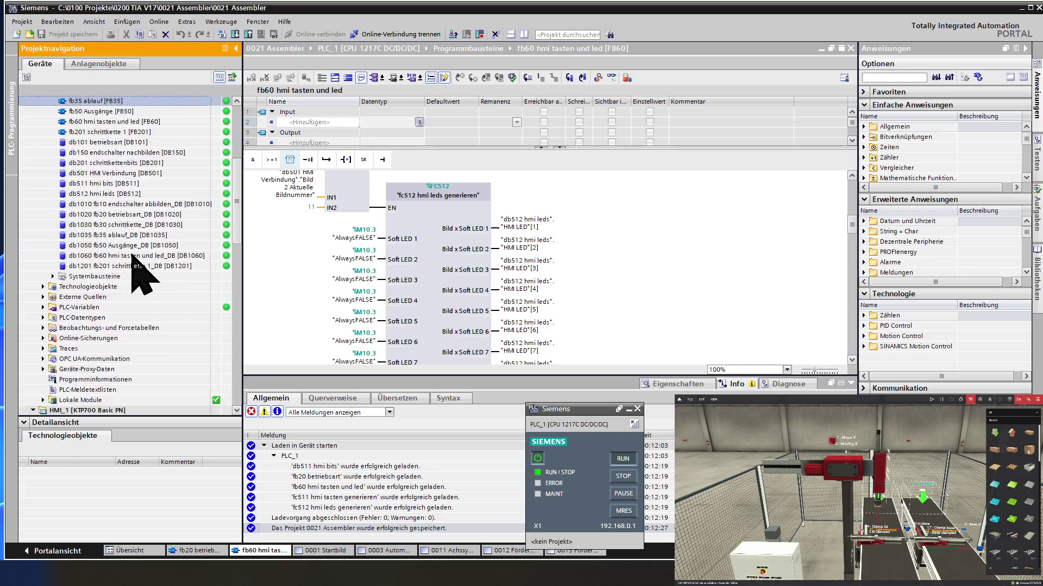
{"action": "scroll", "coordinate": [135, 269], "scroll_direction": "down", "scroll_amount": 2}
{"action": "scroll", "coordinate": [134, 269], "scroll_direction": "down", "scroll_amount": 2}
{"action": "scroll", "coordinate": [143, 276], "scroll_direction": "down", "scroll_amount": 2}
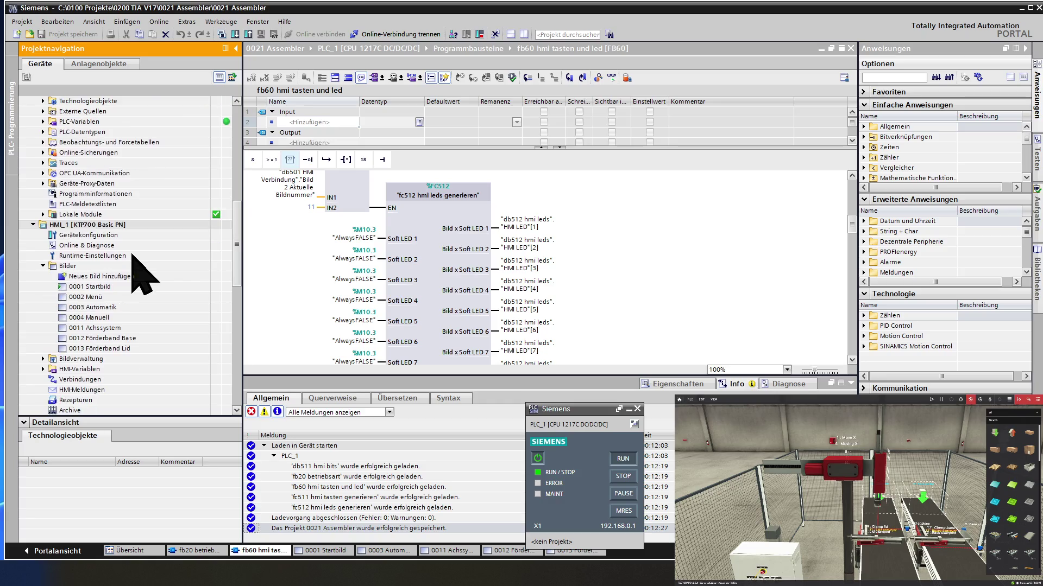
{"action": "double_click", "coordinate": [131, 286]}
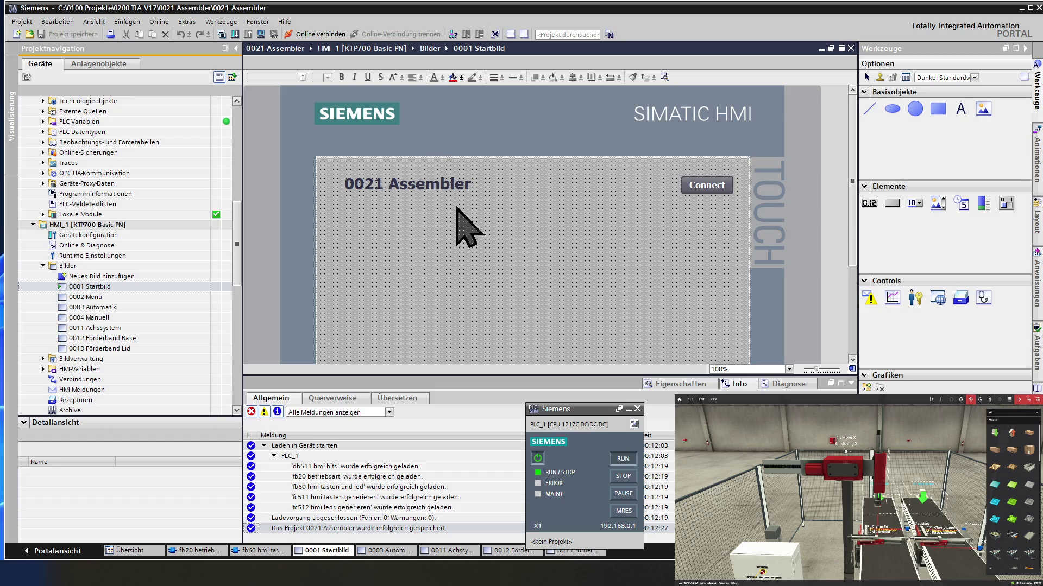
Start the HMI_1 runtime simulation and confirm on the start screen
{"action": "left_click", "coordinate": [261, 35]}
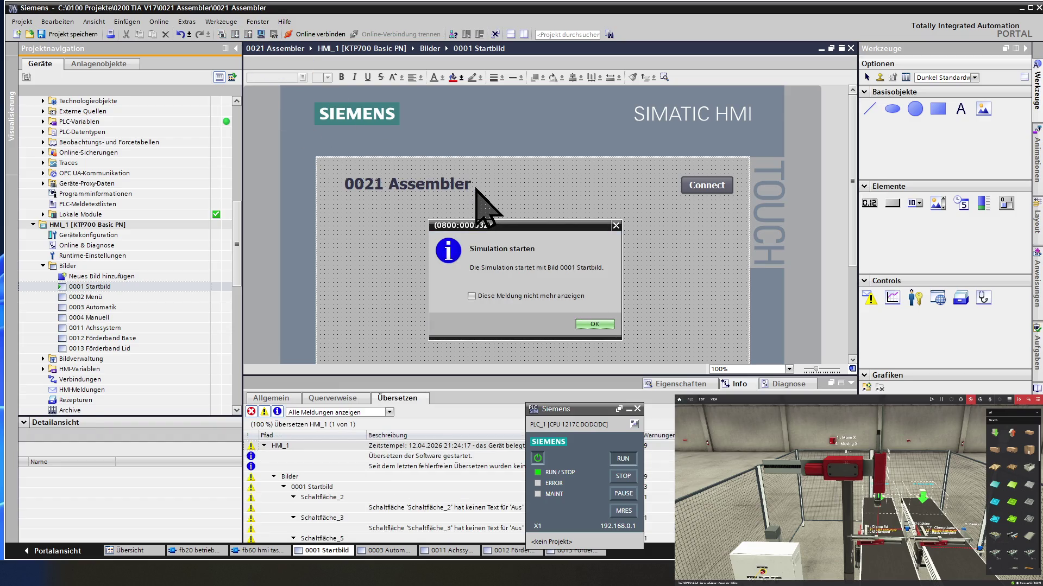
{"action": "left_click", "coordinate": [594, 324]}
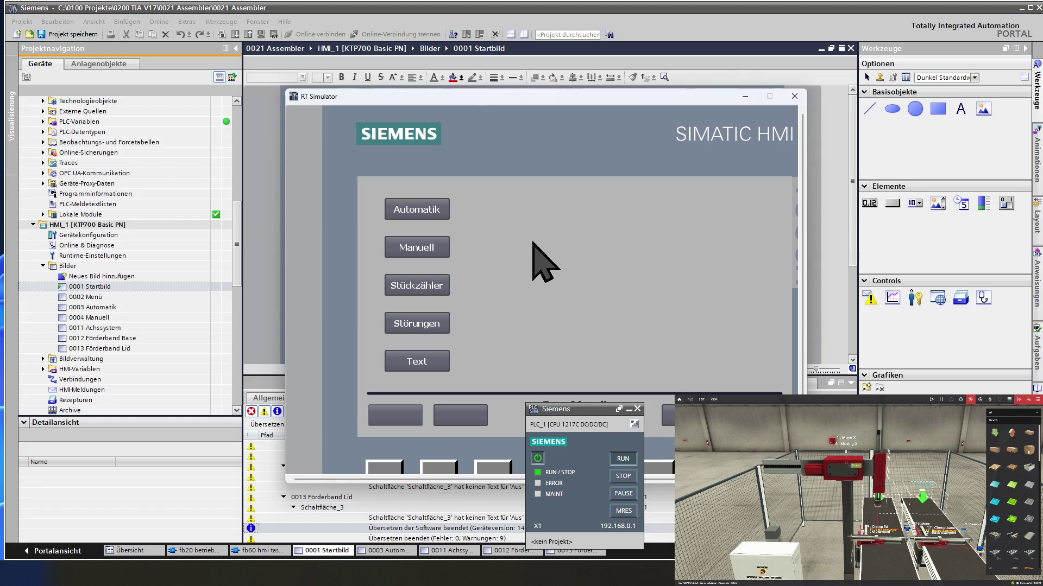
Visit the Manuell and Achssystem screens, then switch manual mode on
{"action": "left_click", "coordinate": [436, 247]}
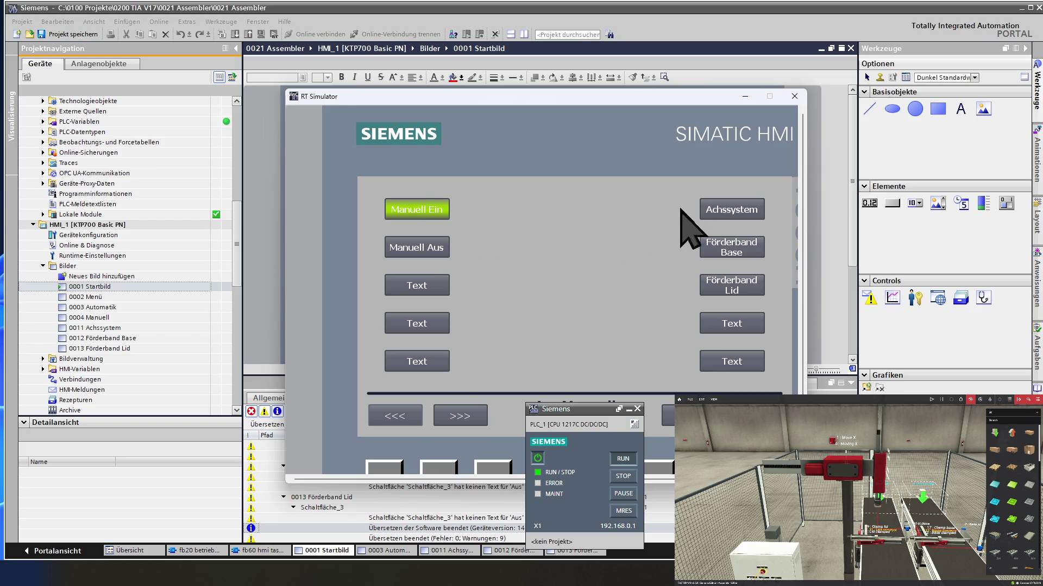
{"action": "left_click", "coordinate": [734, 209]}
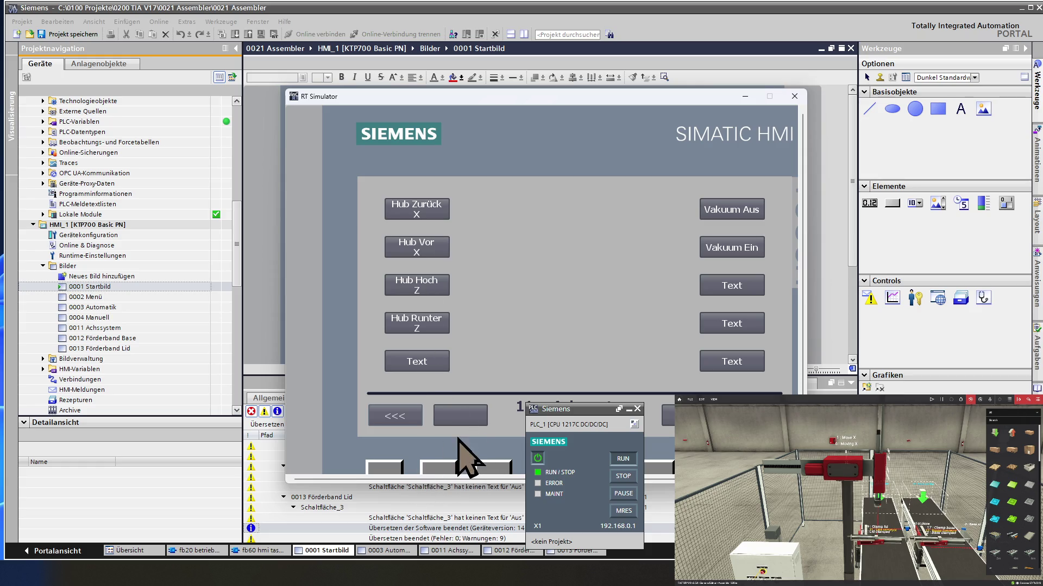
{"action": "left_click", "coordinate": [399, 418]}
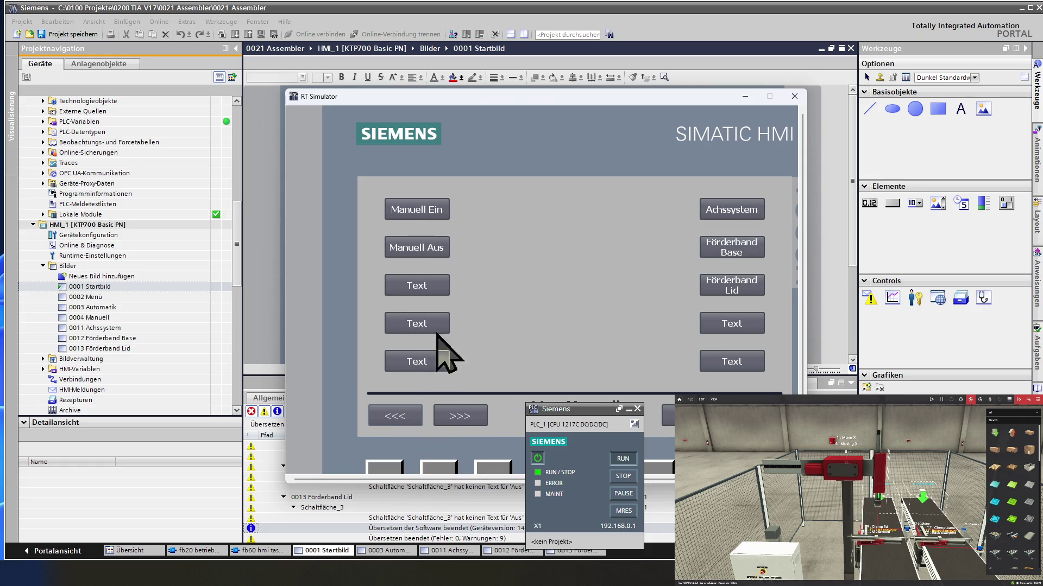
{"action": "left_click", "coordinate": [420, 216]}
Check the Förderband Base and Lid screens for the green manual LED, then close RT Simulator
{"action": "left_click", "coordinate": [734, 248]}
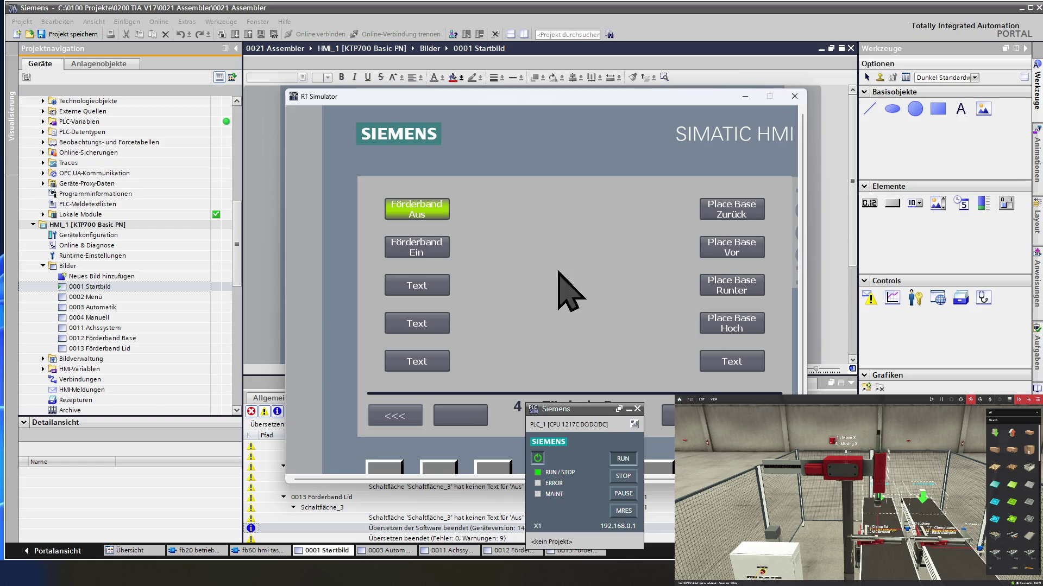
{"action": "left_click", "coordinate": [397, 424]}
{"action": "left_click", "coordinate": [749, 281]}
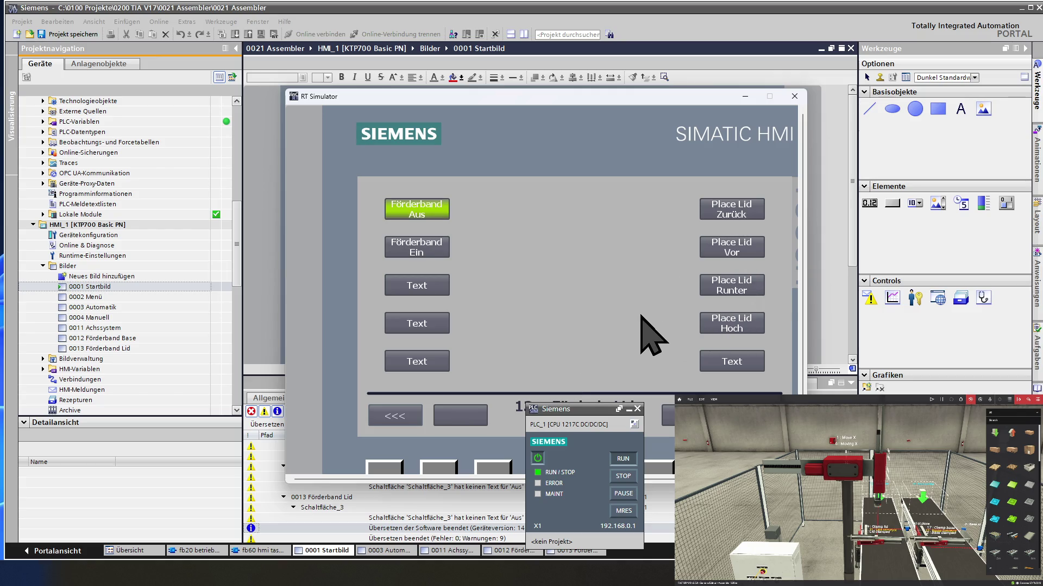
{"action": "left_click", "coordinate": [408, 418]}
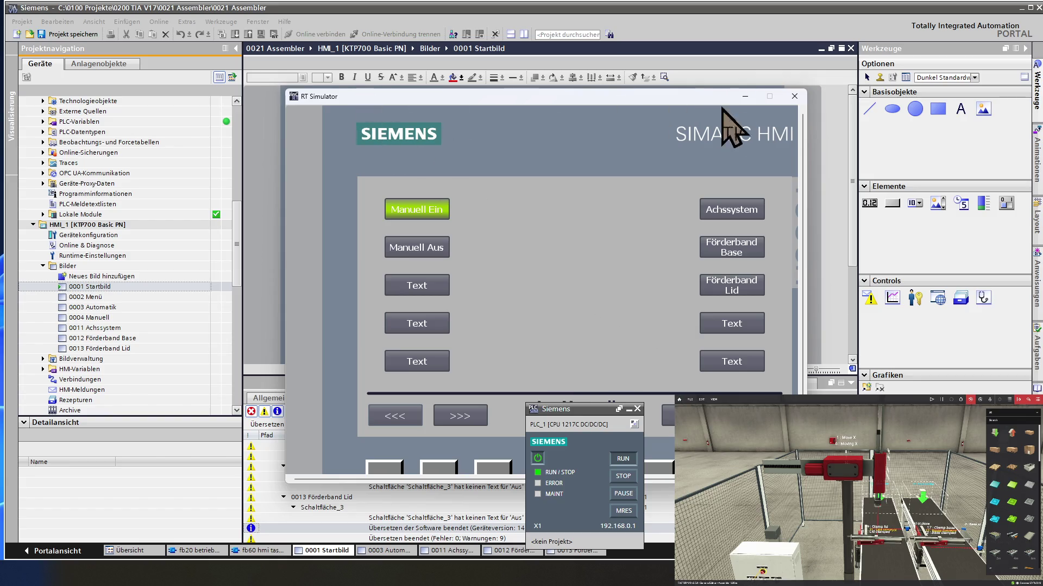
{"action": "left_click", "coordinate": [795, 96]}
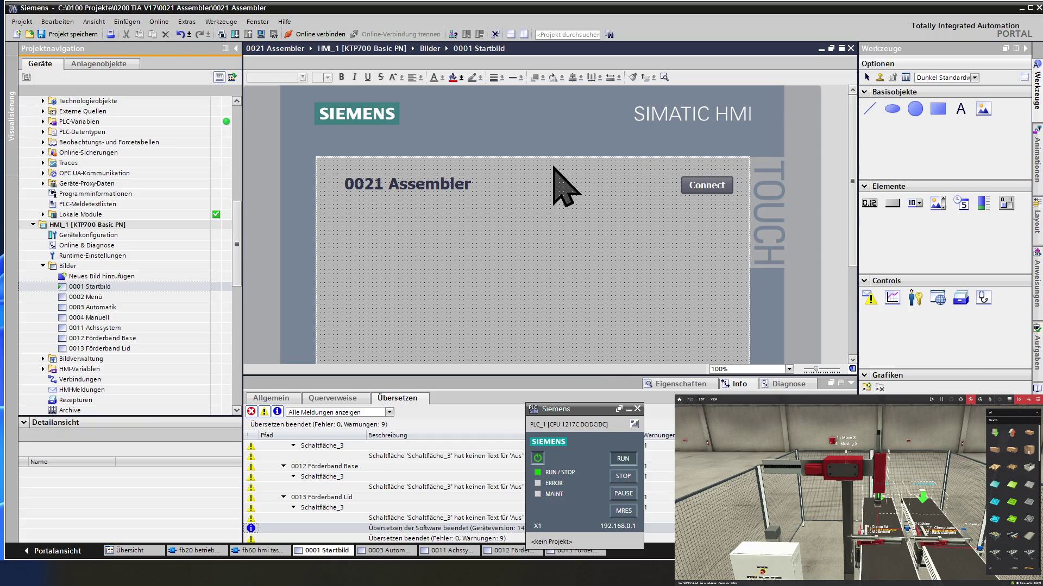
Scroll the project tree to PLC_1 Programmbausteine and open db150 endschalter nachbilden
{"action": "left_click", "coordinate": [80, 173]}
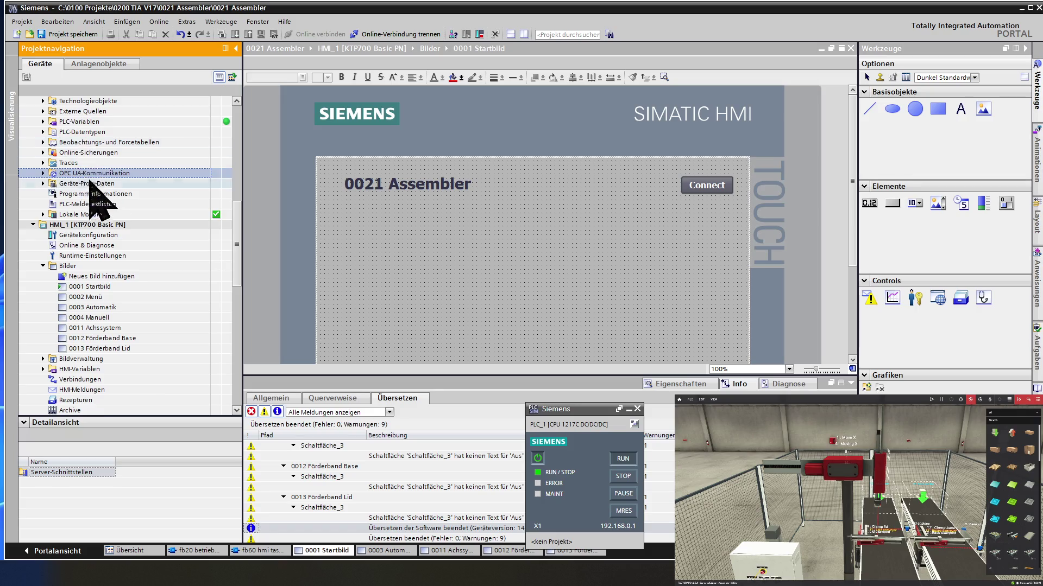
{"action": "scroll", "coordinate": [101, 197], "scroll_direction": "up", "scroll_amount": 5}
{"action": "scroll", "coordinate": [99, 198], "scroll_direction": "up", "scroll_amount": 5}
{"action": "scroll", "coordinate": [106, 202], "scroll_direction": "up", "scroll_amount": 5}
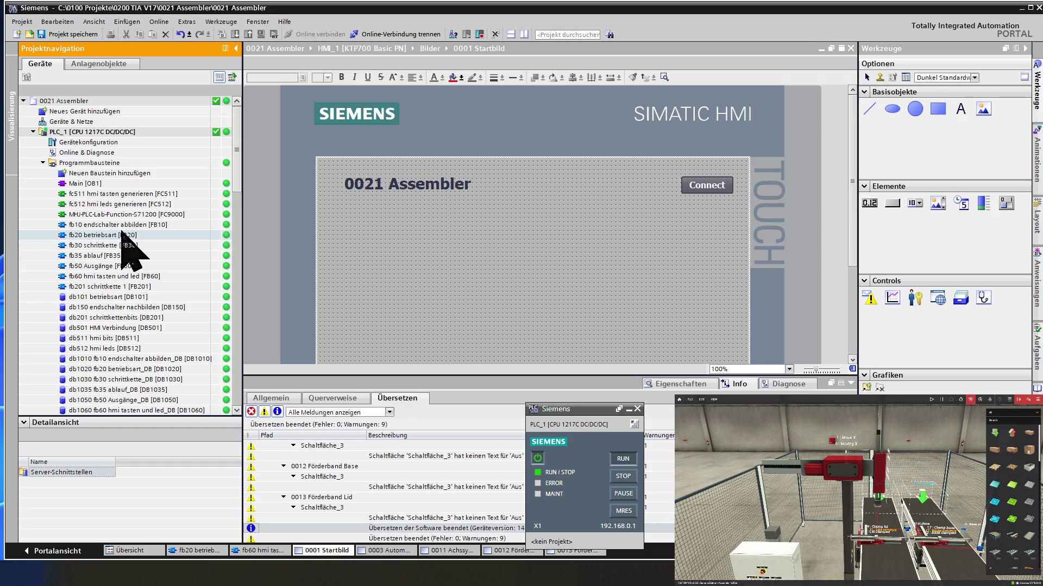
{"action": "double_click", "coordinate": [121, 310]}
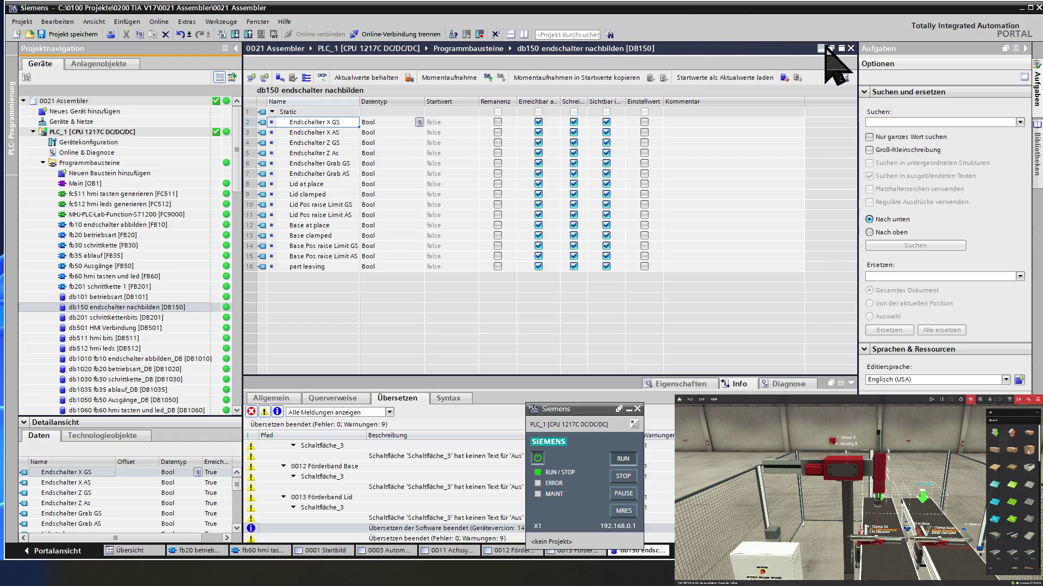
{"action": "left_click", "coordinate": [850, 48]}
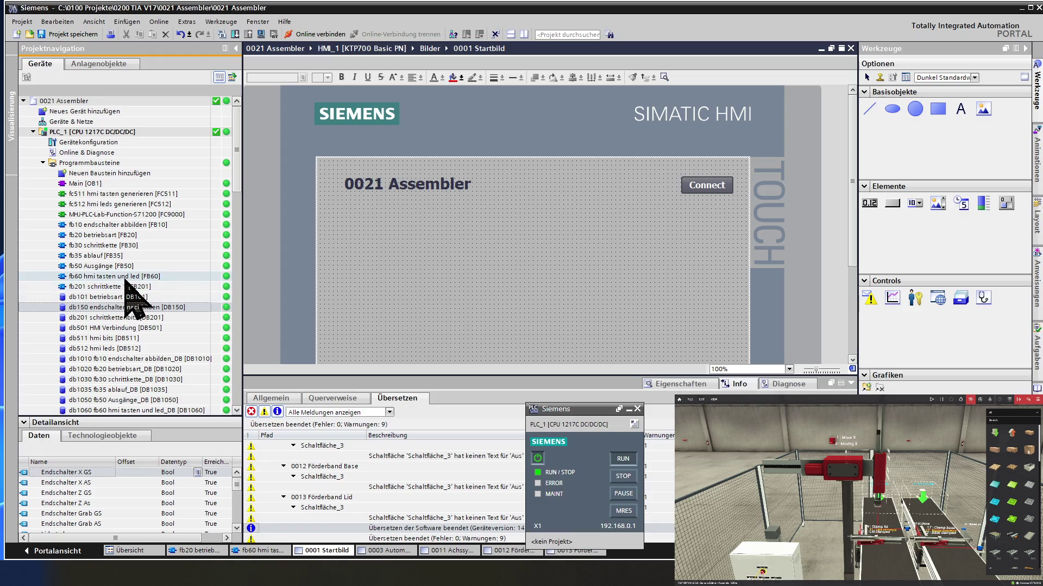
Open fb60 hmi tasten und led at Netzwerk 19 with the FC512 soft-LED call
{"action": "double_click", "coordinate": [121, 276]}
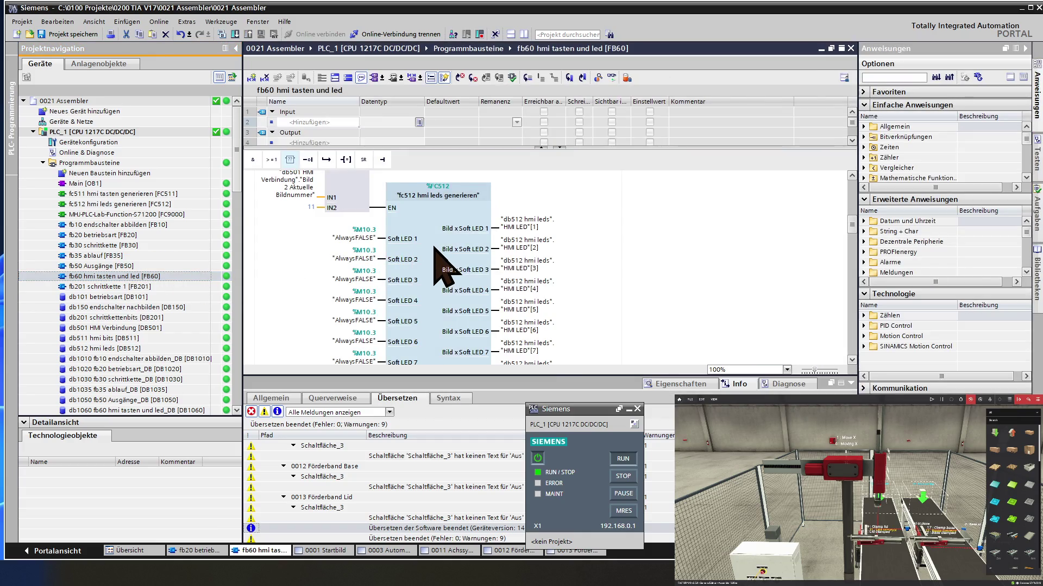
{"action": "scroll", "coordinate": [433, 243], "scroll_direction": "up", "scroll_amount": 2}
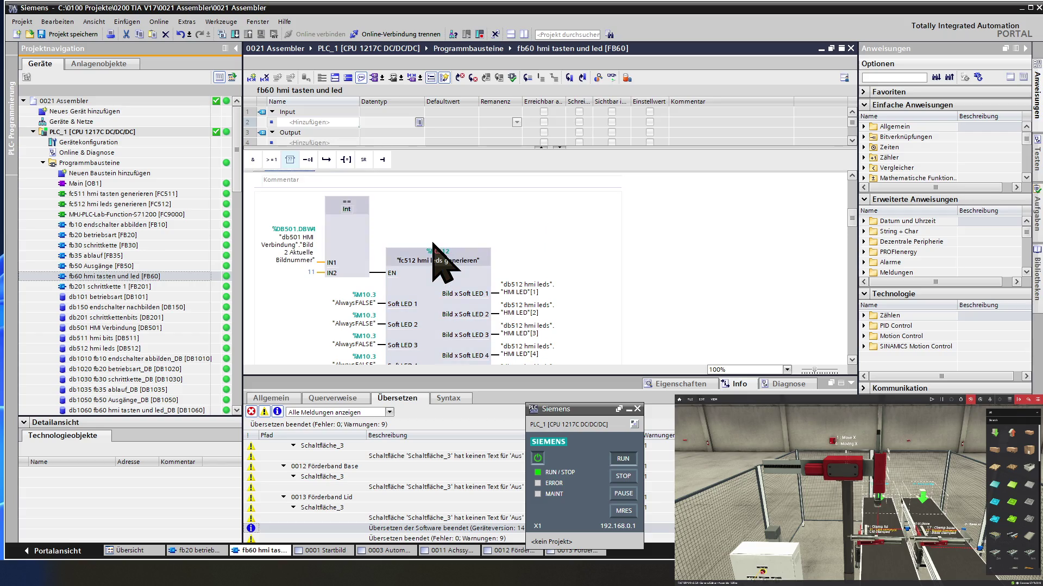
{"action": "scroll", "coordinate": [433, 243], "scroll_direction": "up", "scroll_amount": 2}
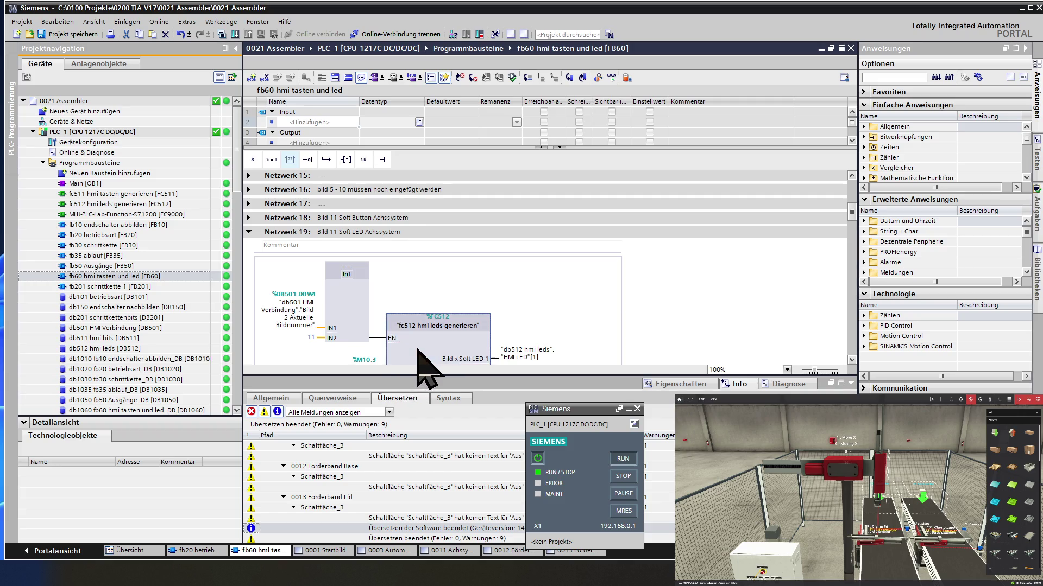
{"action": "scroll", "coordinate": [423, 335], "scroll_direction": "down", "scroll_amount": 2}
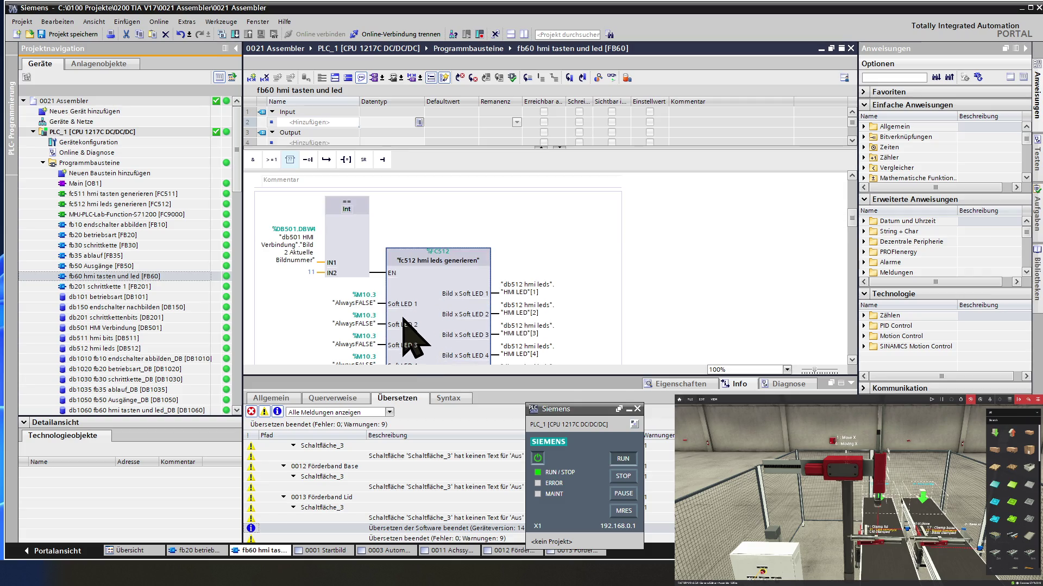
Feed Soft LED 1 and 2 from db150 Endschalter X GS and Endschalter X AS
{"action": "left_click", "coordinate": [364, 305]}
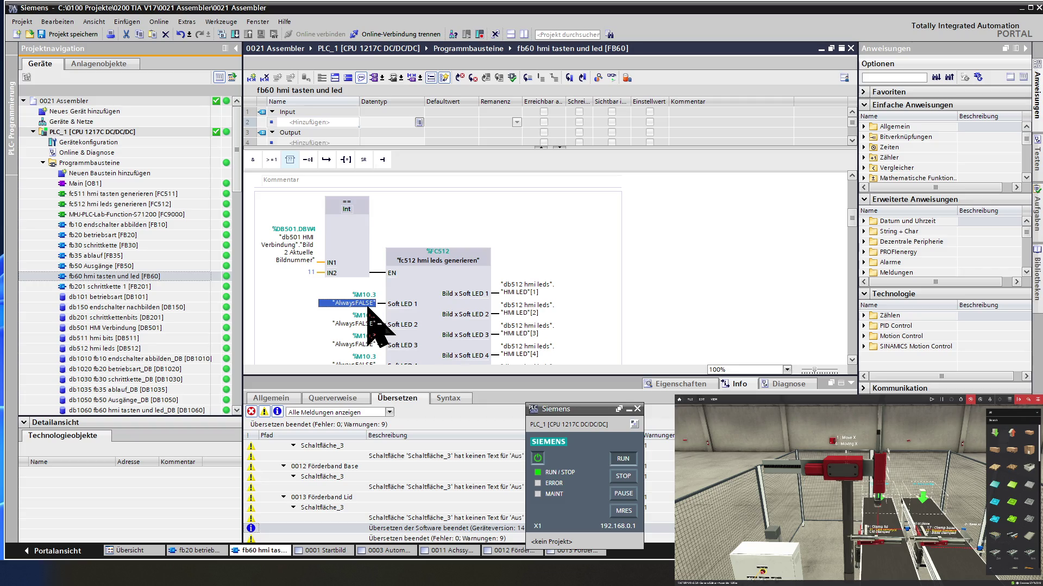
{"action": "type", "text": "db"}
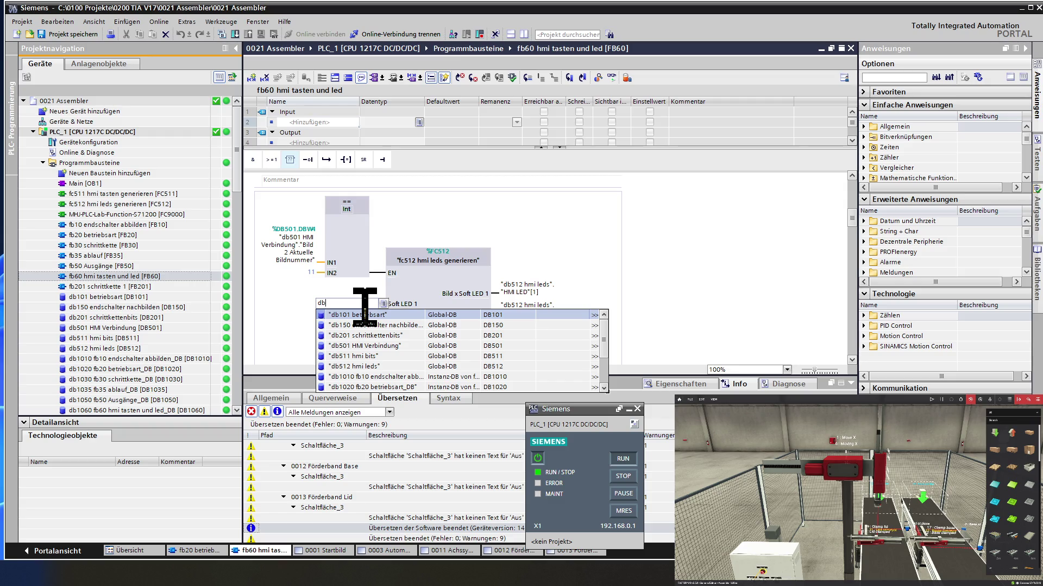
{"action": "left_click", "coordinate": [402, 325]}
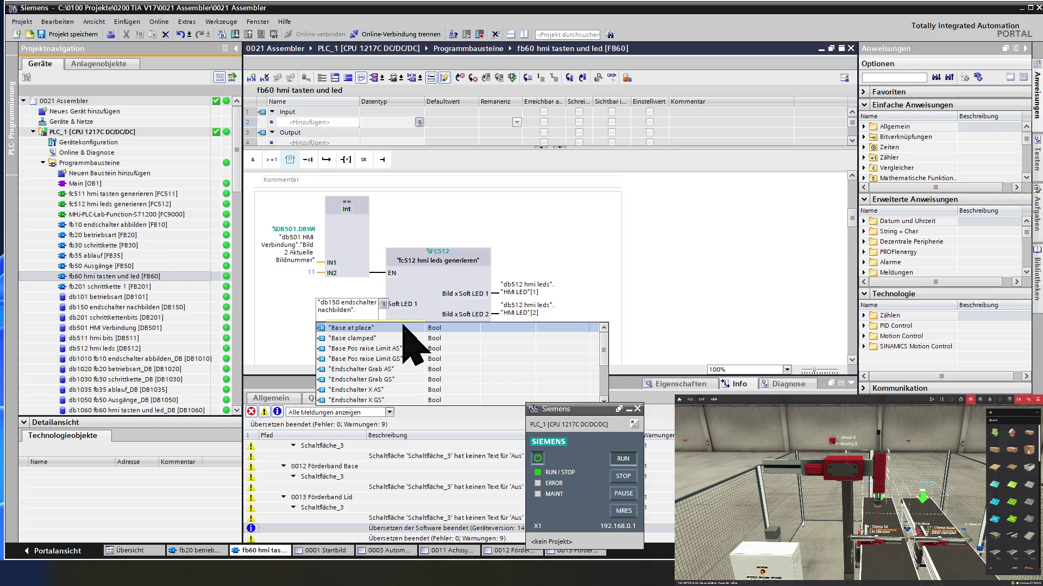
{"action": "left_click", "coordinate": [394, 400]}
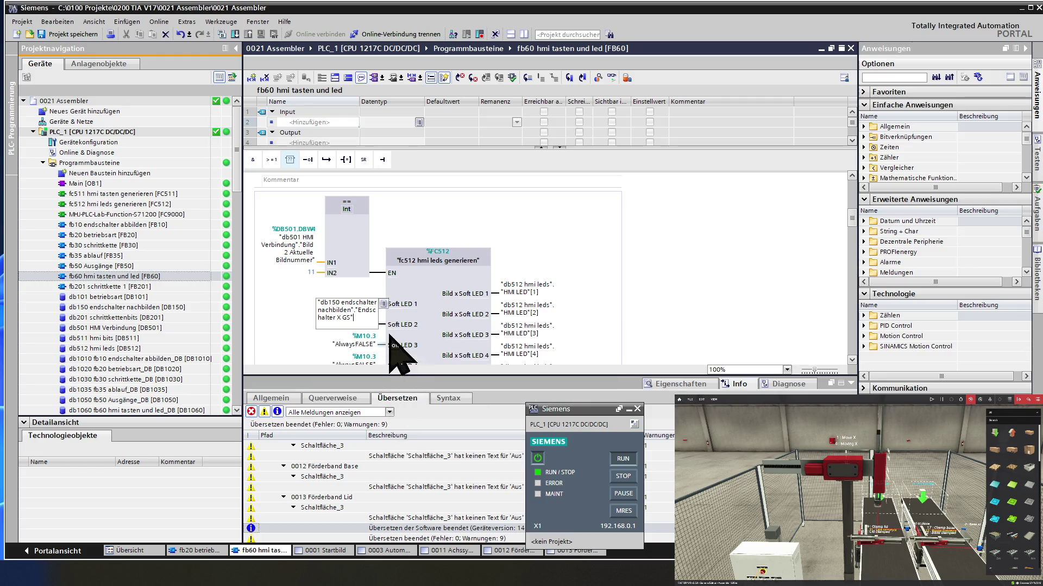
{"action": "left_click", "coordinate": [429, 334]}
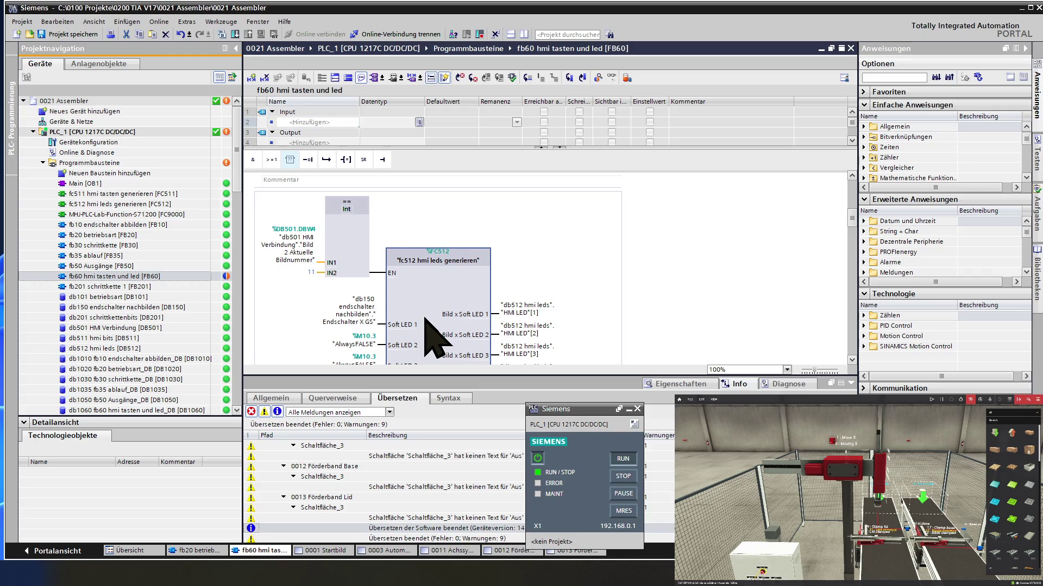
{"action": "left_click", "coordinate": [364, 347]}
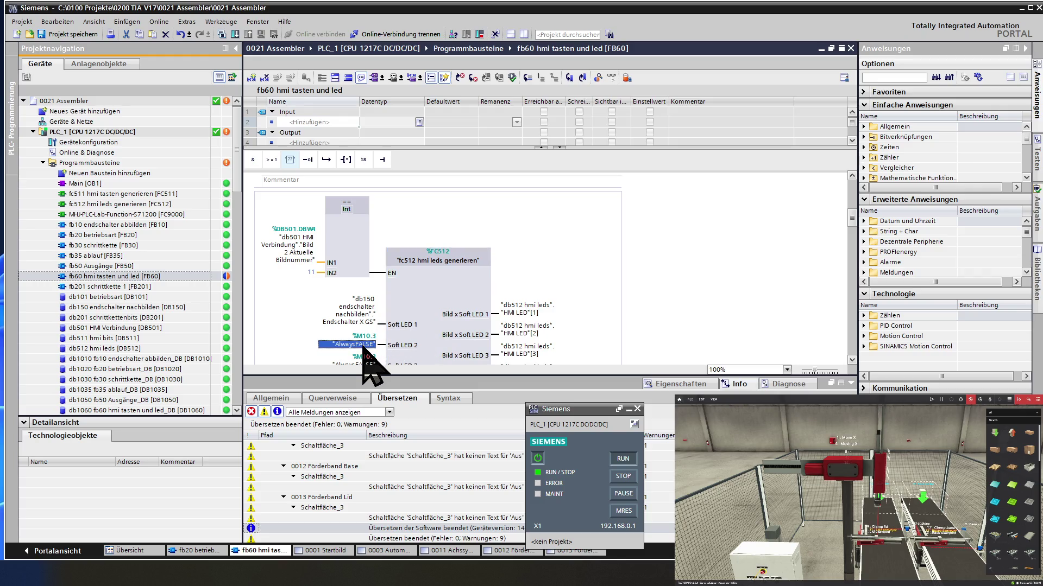
{"action": "type", "text": "db"}
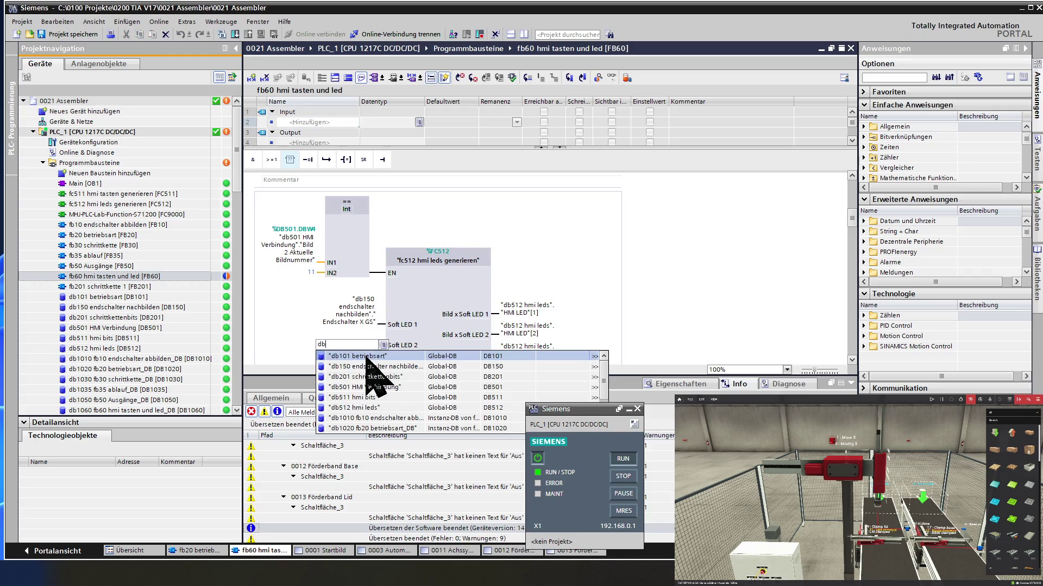
{"action": "left_click", "coordinate": [382, 366]}
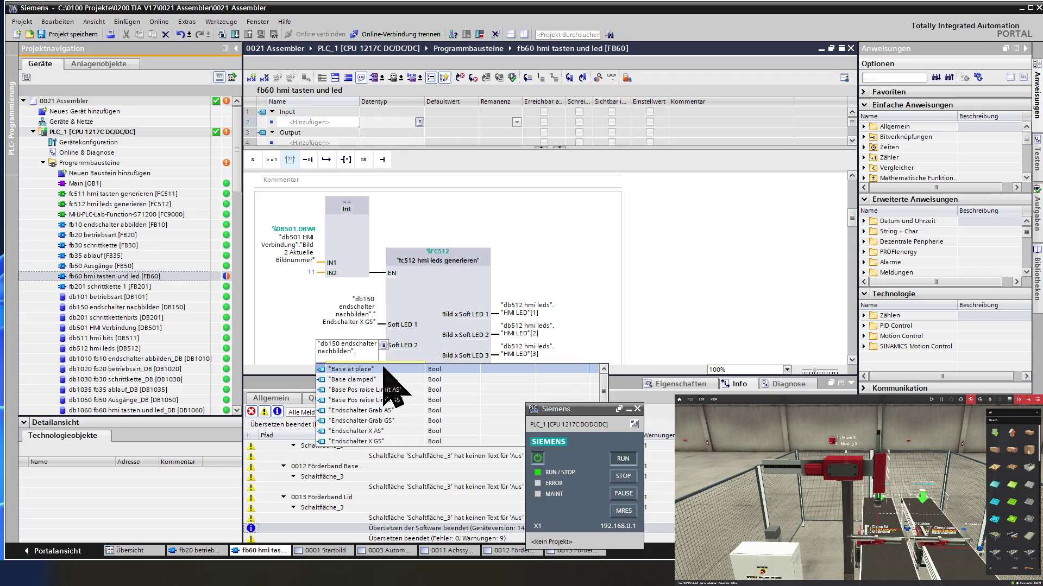
{"action": "left_click", "coordinate": [398, 432]}
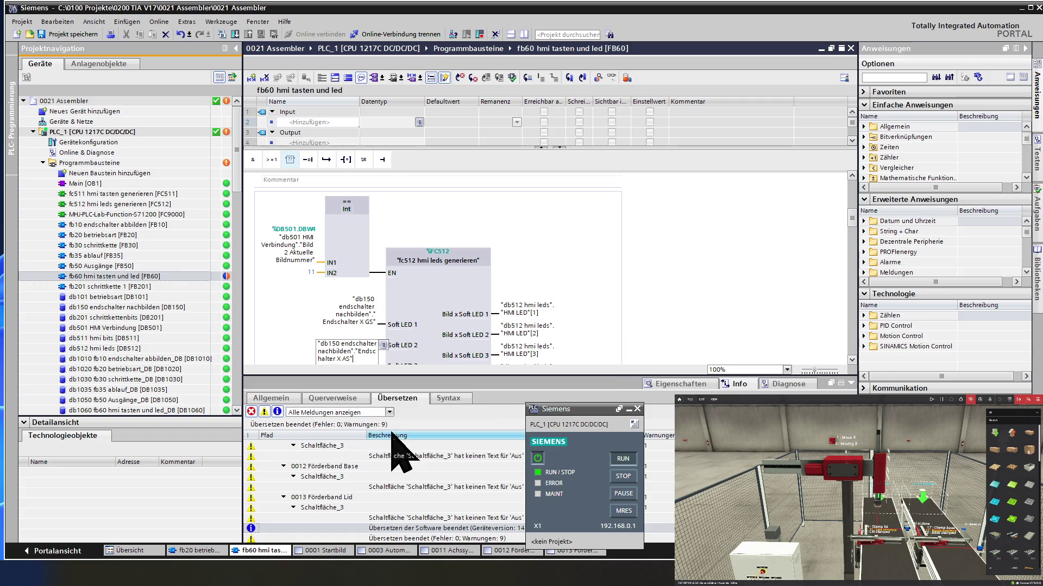
{"action": "left_click", "coordinate": [433, 308]}
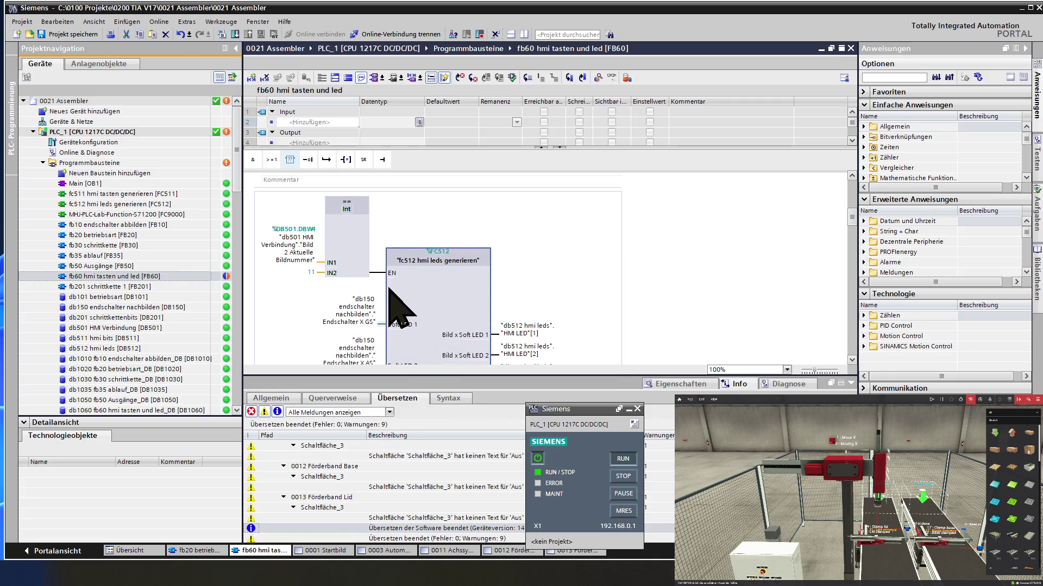
{"action": "scroll", "coordinate": [409, 319], "scroll_direction": "down", "scroll_amount": 2}
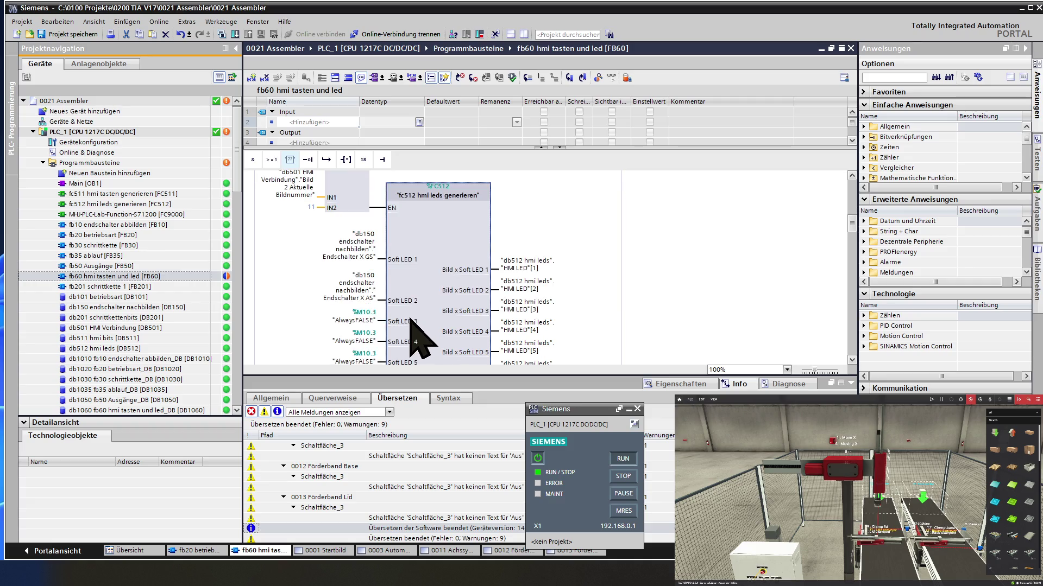
Feed Soft LED 3 from db150 Endschalter Z GS
{"action": "left_click", "coordinate": [371, 322]}
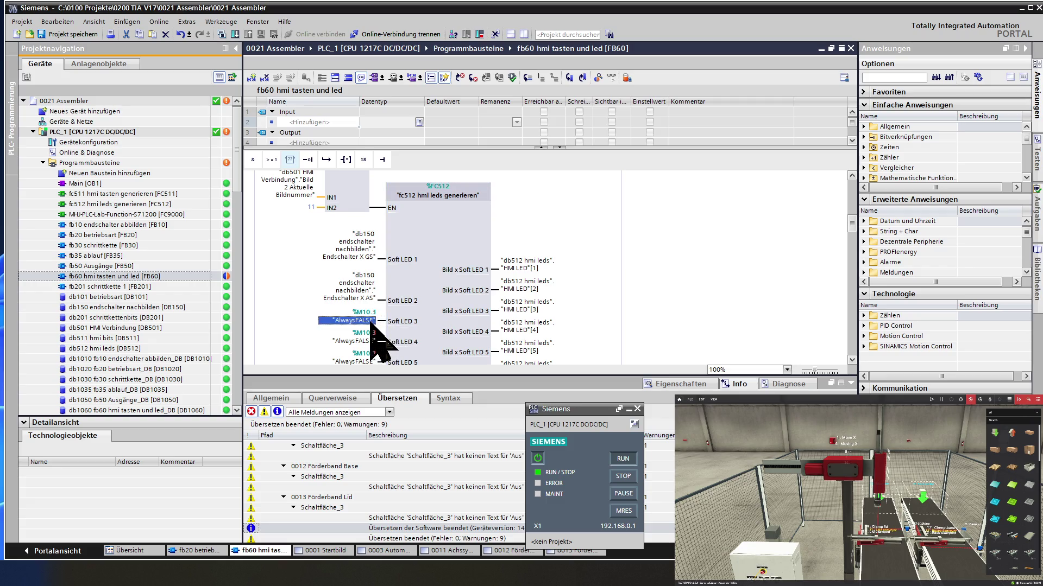
{"action": "type", "text": "db"}
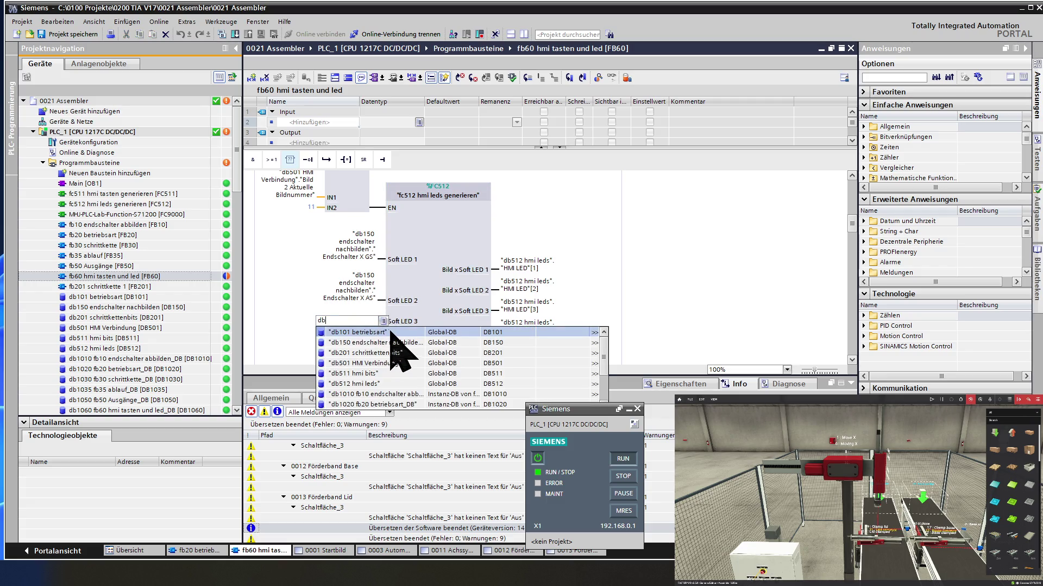
{"action": "left_click", "coordinate": [395, 343]}
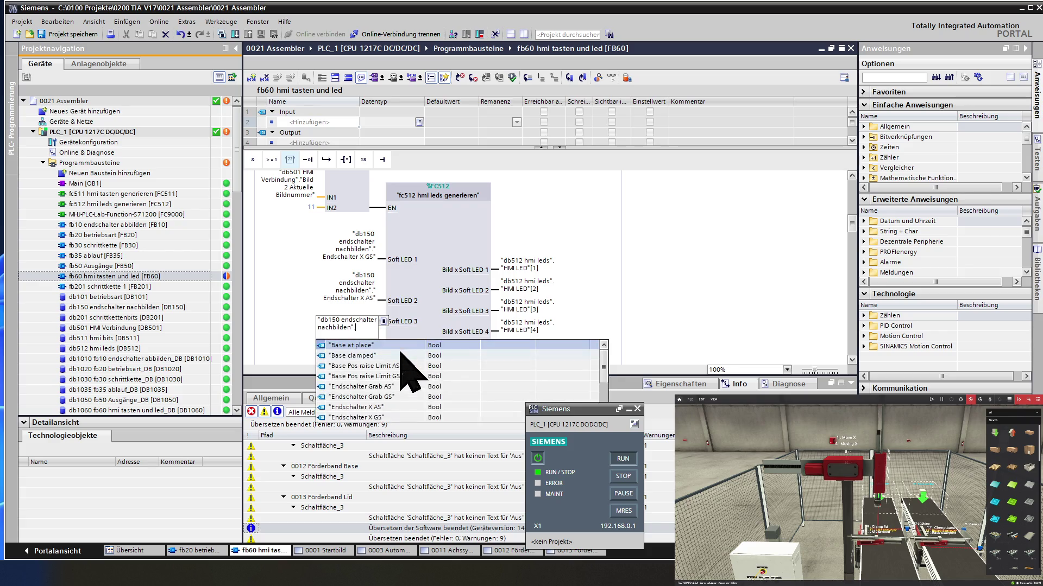
{"action": "scroll", "coordinate": [411, 405], "scroll_direction": "down", "scroll_amount": 1}
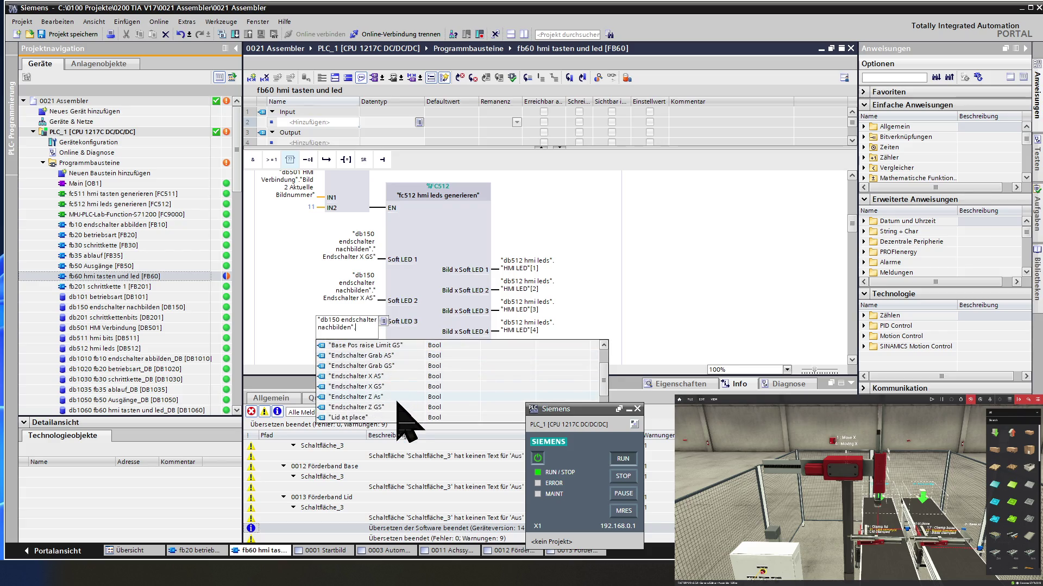
{"action": "left_click", "coordinate": [396, 405]}
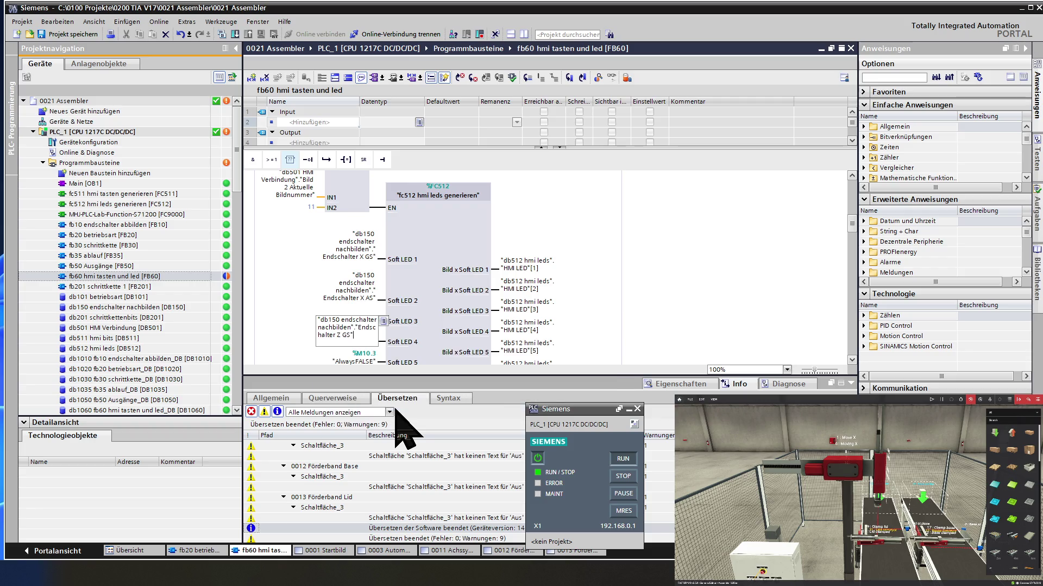
{"action": "left_click", "coordinate": [429, 331]}
{"action": "scroll", "coordinate": [430, 331], "scroll_direction": "down", "scroll_amount": 2}
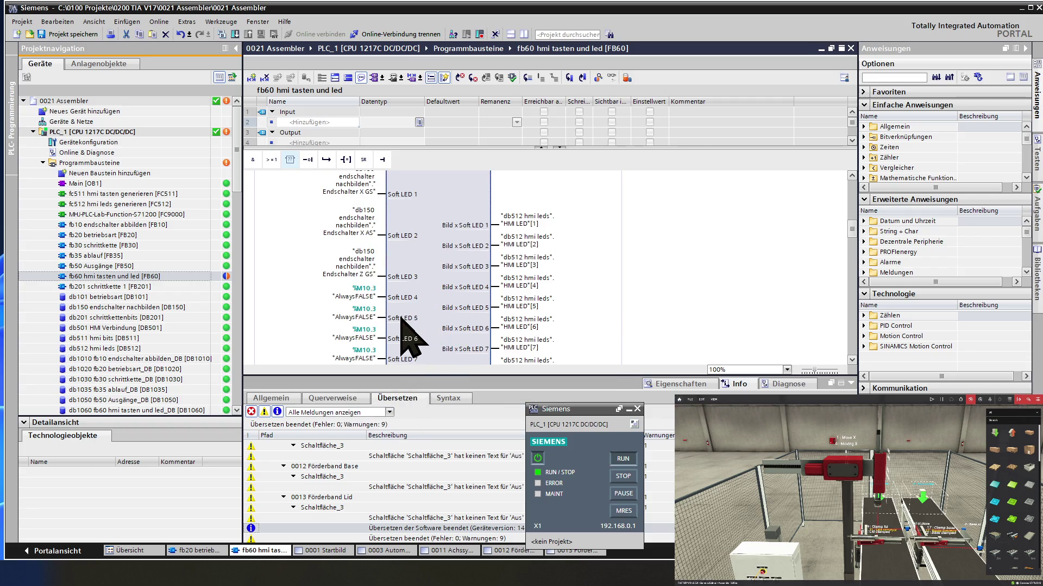
Replace the Soft LED 4 AlwaysFALSE operand with db150 Endschalter Z As
{"action": "double_click", "coordinate": [374, 298]}
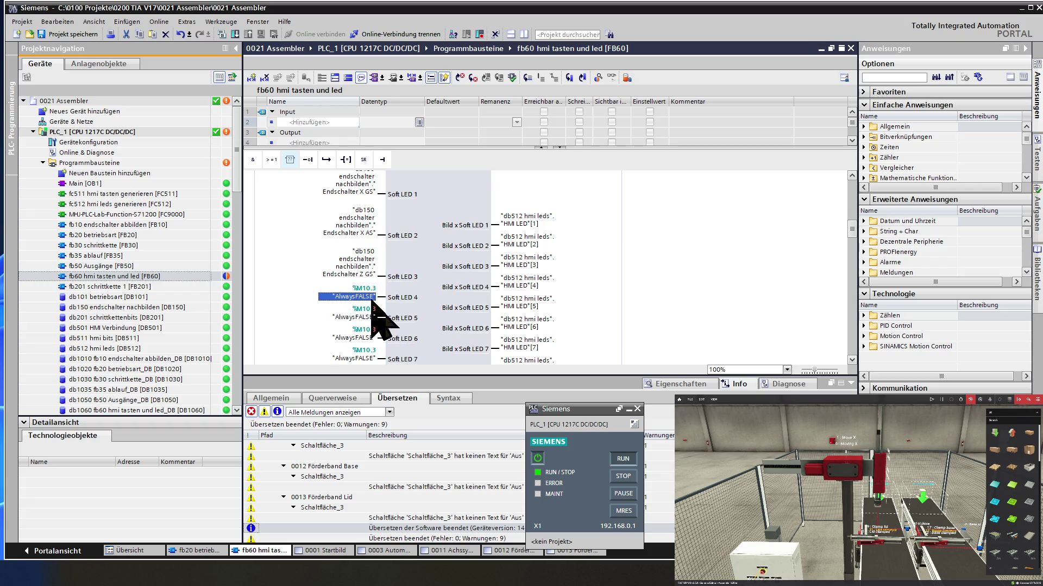
{"action": "type", "text": "db"}
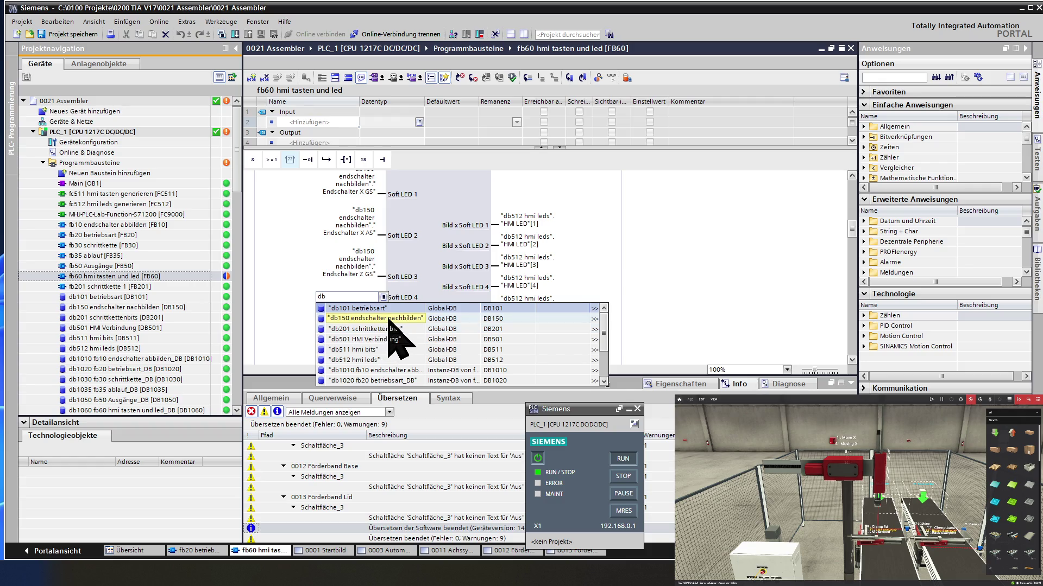
{"action": "left_click", "coordinate": [385, 319]}
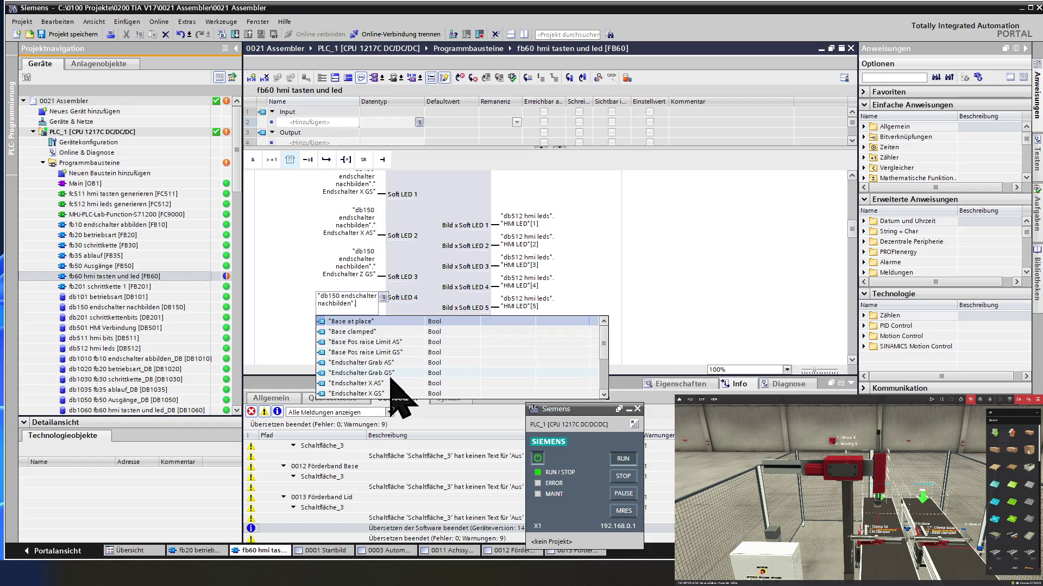
{"action": "scroll", "coordinate": [391, 382], "scroll_direction": "down", "scroll_amount": 1}
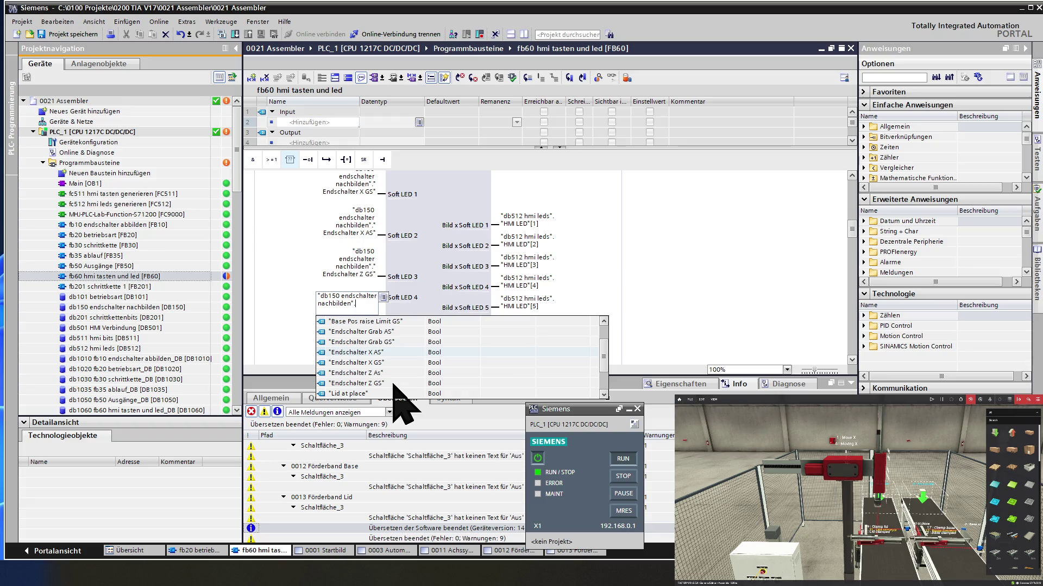
{"action": "left_click", "coordinate": [389, 373]}
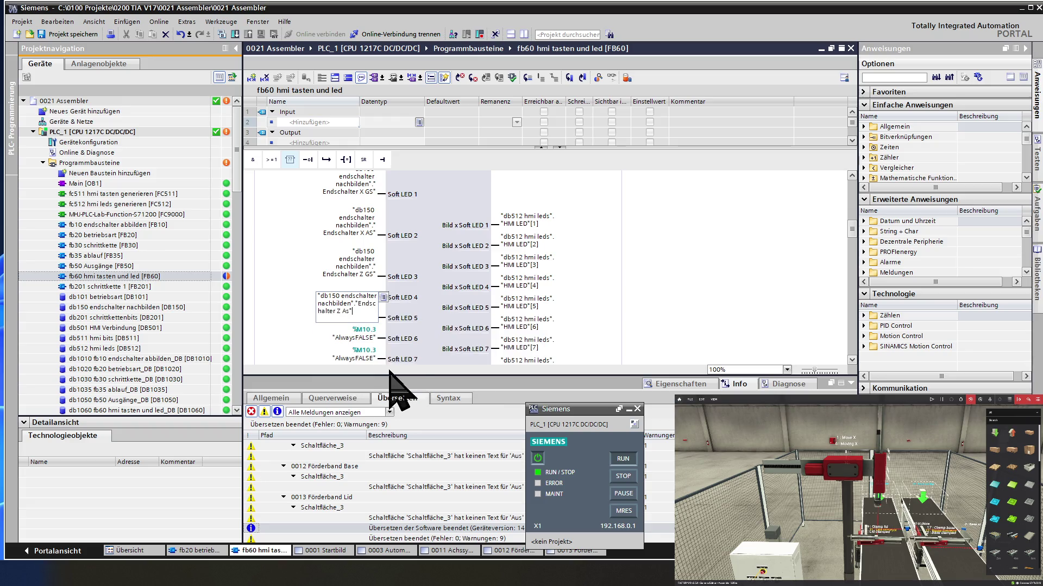
{"action": "key", "text": "Return"}
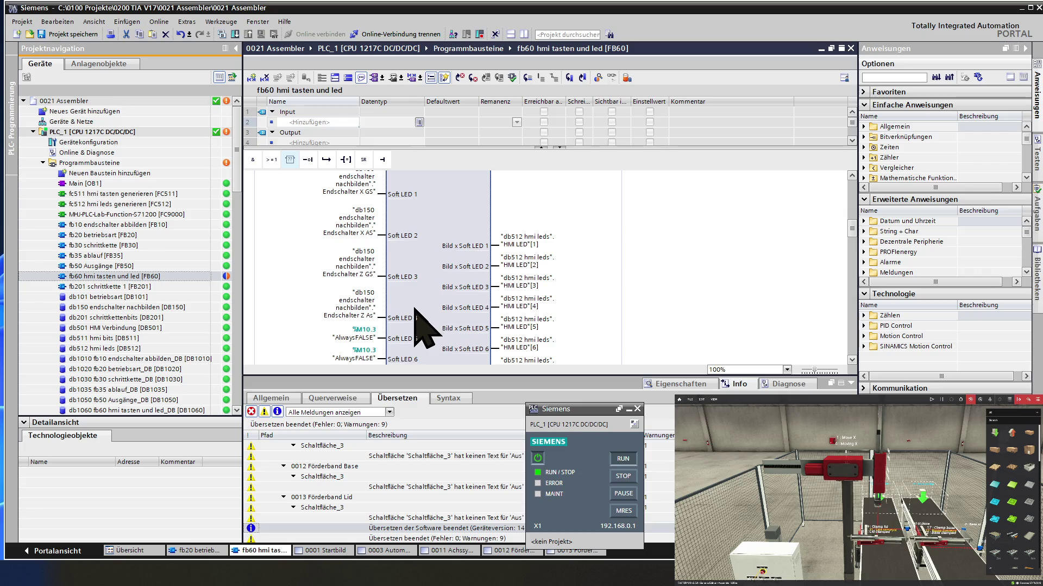
{"action": "scroll", "coordinate": [419, 326], "scroll_direction": "down", "scroll_amount": 2}
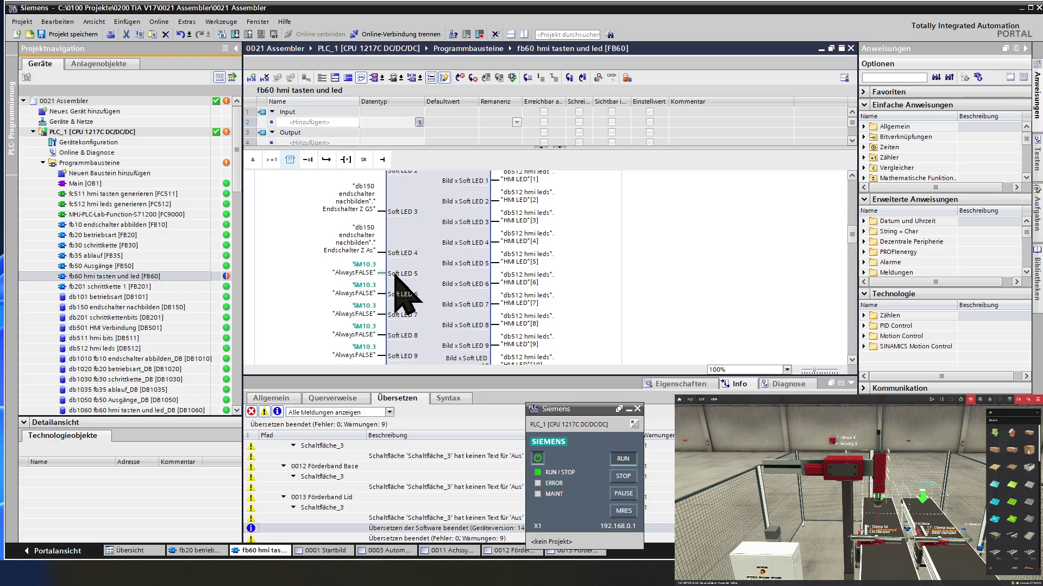
Feed Soft LED 6 and 7 from db150 Endschalter Grab GS and Grab AS
{"action": "double_click", "coordinate": [367, 294]}
{"action": "type", "text": "db"}
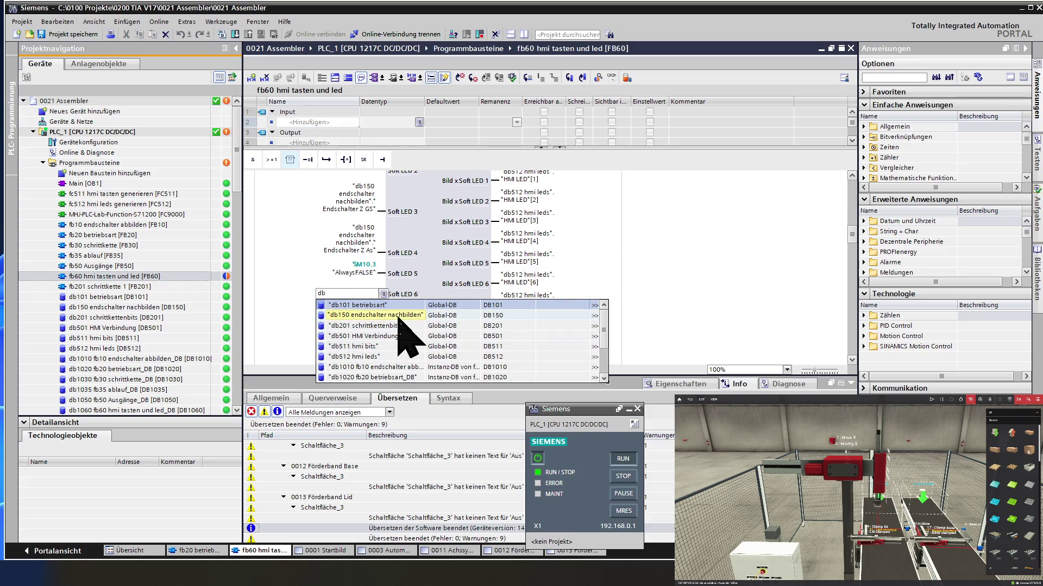
{"action": "left_click", "coordinate": [402, 315]}
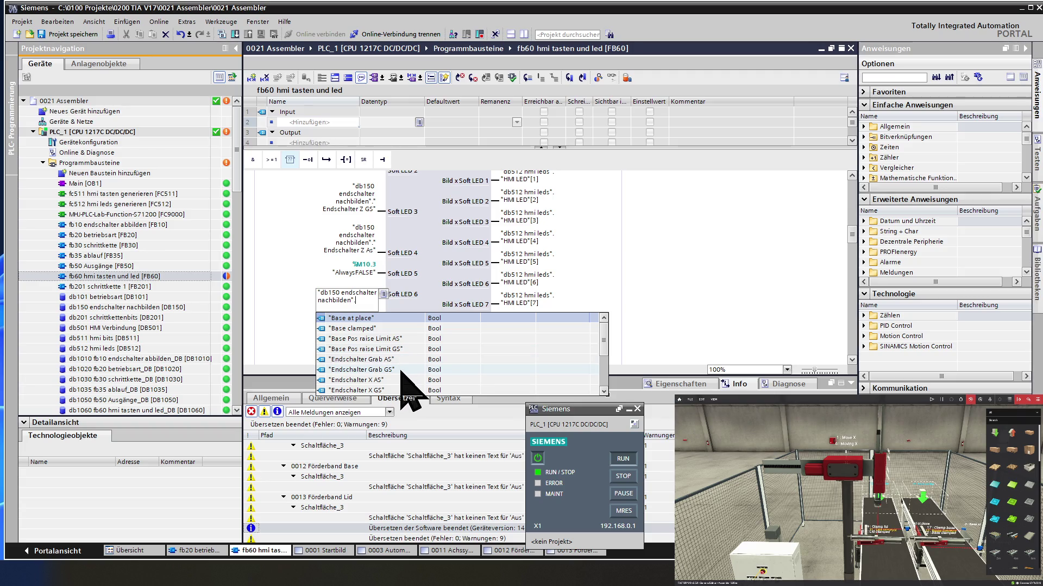
{"action": "left_click", "coordinate": [400, 371]}
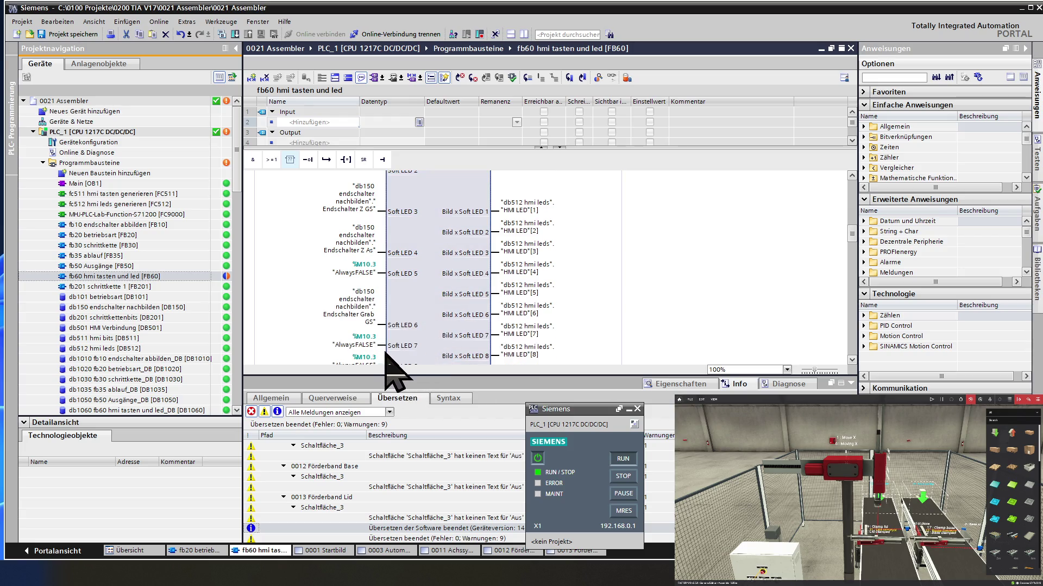
{"action": "double_click", "coordinate": [372, 343]}
{"action": "type", "text": "db"}
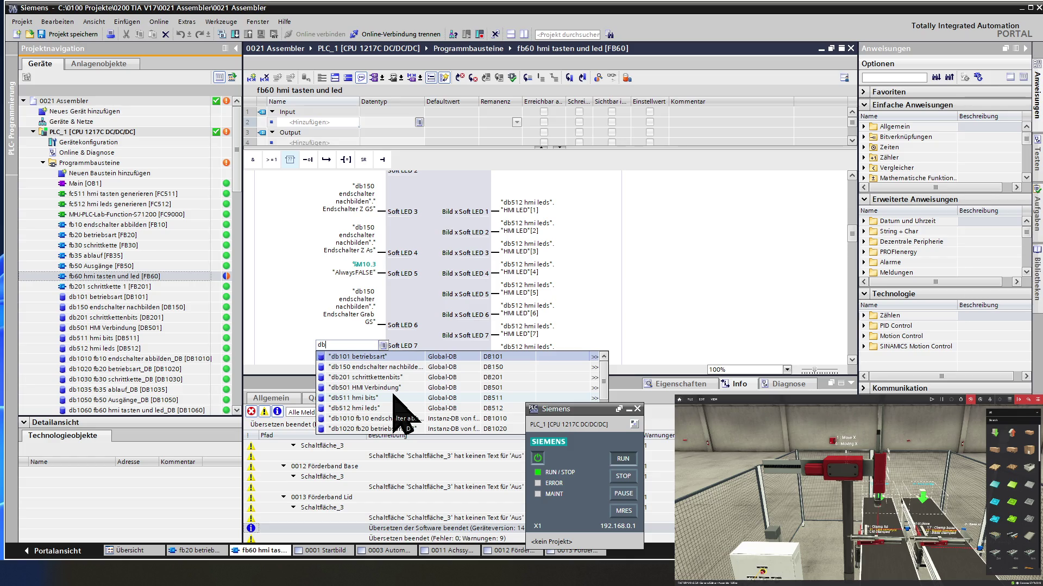
{"action": "scroll", "coordinate": [400, 412], "scroll_direction": "down", "scroll_amount": 1}
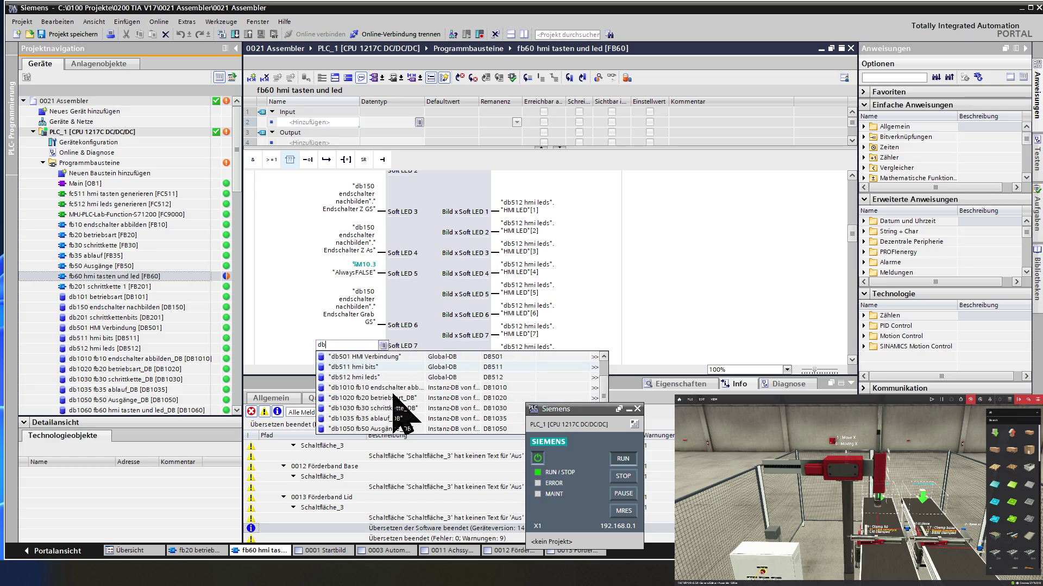
{"action": "scroll", "coordinate": [394, 406], "scroll_direction": "up", "scroll_amount": 1}
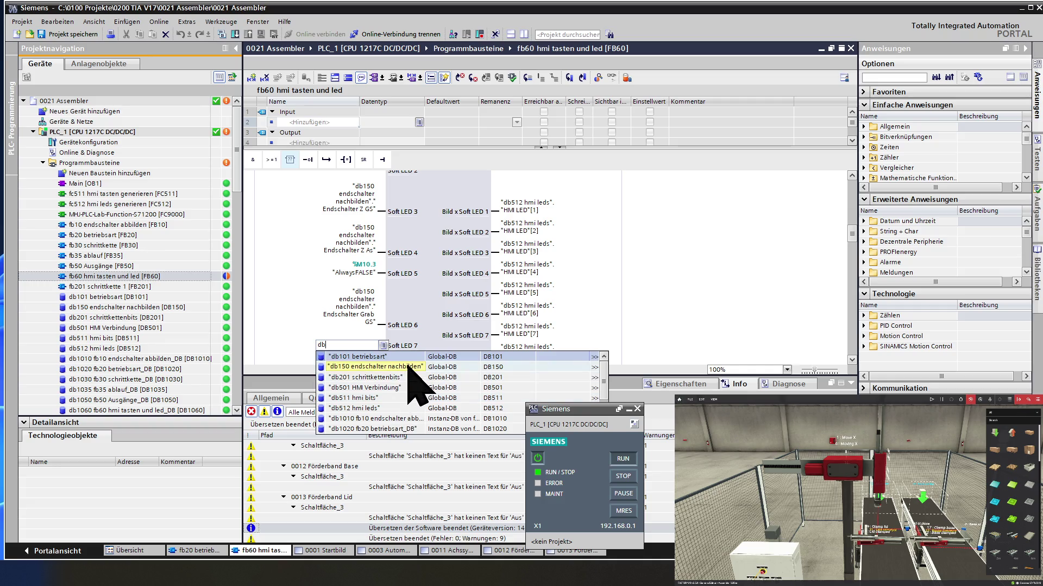
{"action": "left_click", "coordinate": [404, 369]}
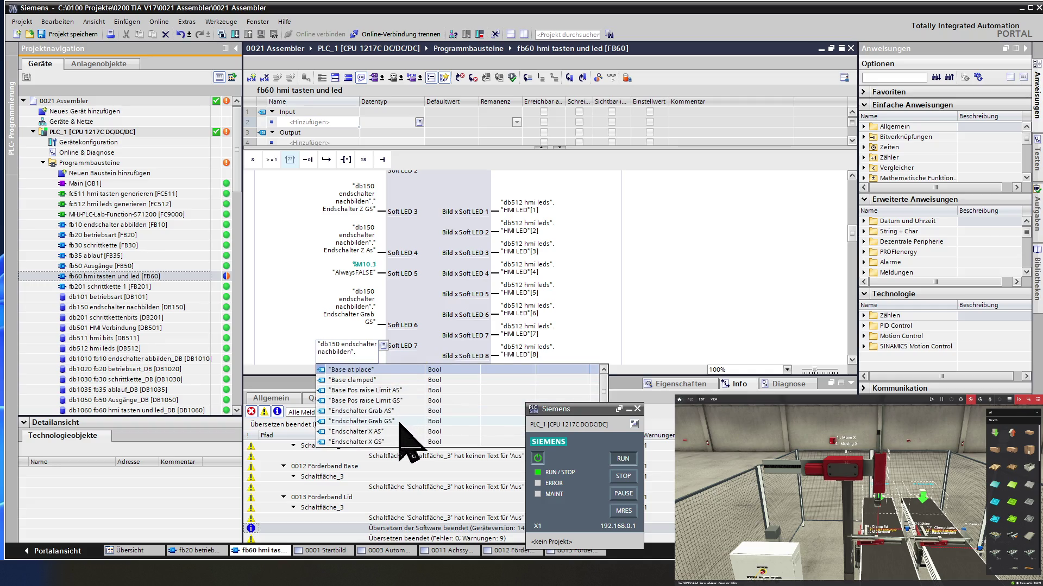
{"action": "scroll", "coordinate": [405, 451], "scroll_direction": "down", "scroll_amount": 1}
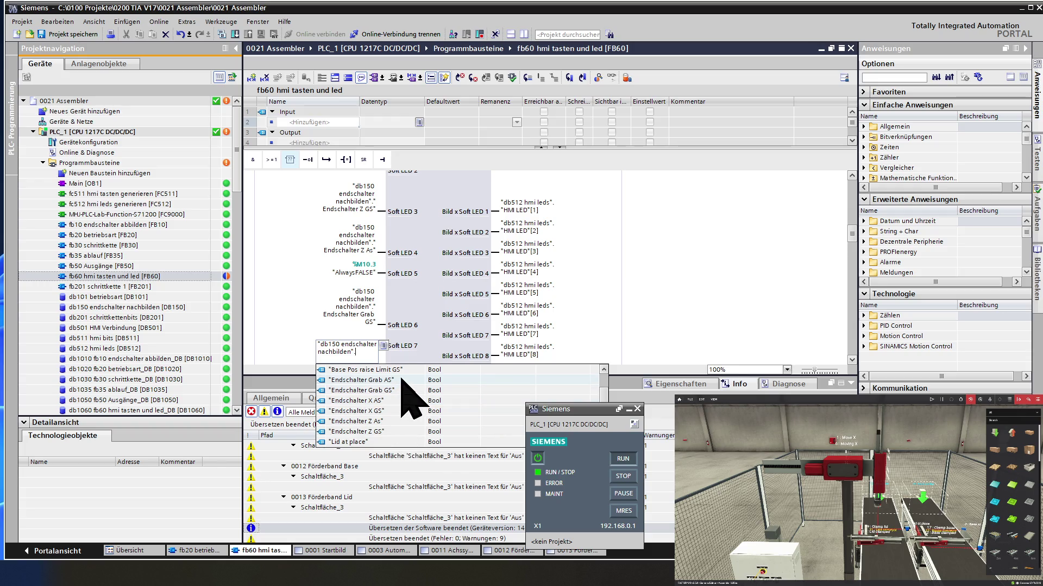
{"action": "left_click", "coordinate": [403, 377]}
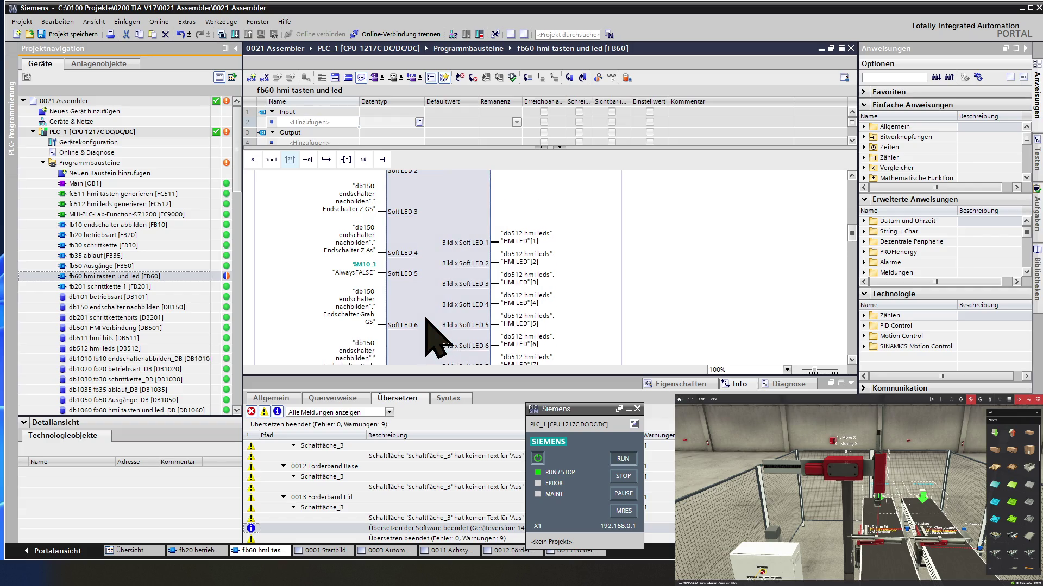
{"action": "scroll", "coordinate": [429, 334], "scroll_direction": "down", "scroll_amount": 2}
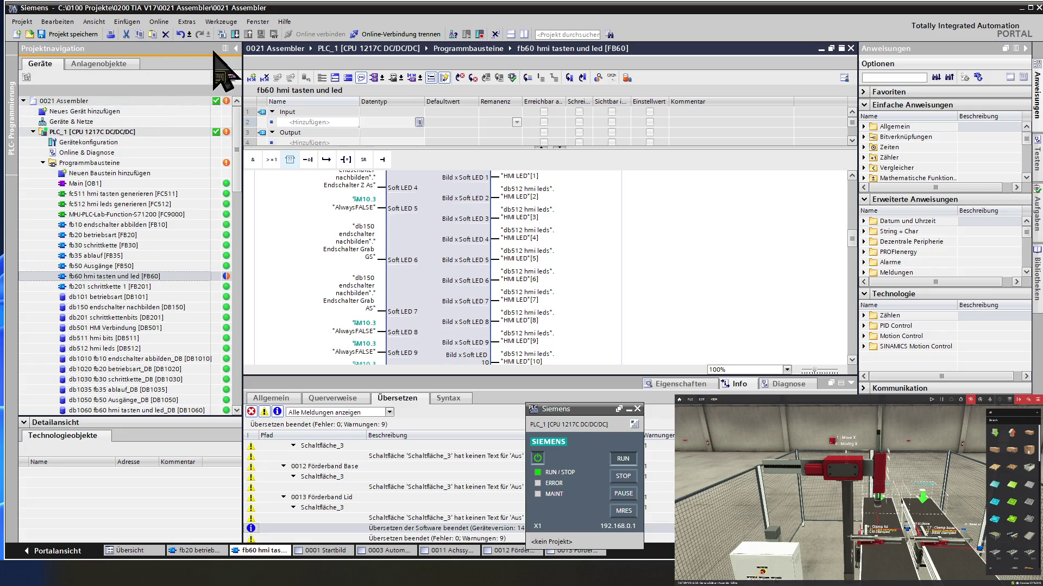
Download the updated fb60 to PLC_1, then open the HMI_1 0001 Startbild screen
{"action": "left_click", "coordinate": [235, 33]}
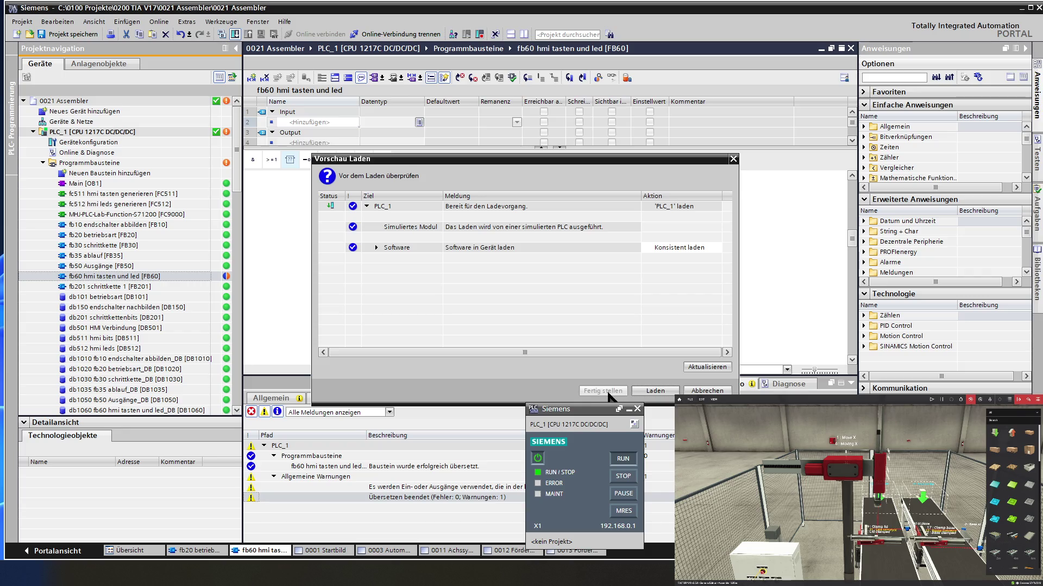
{"action": "left_click", "coordinate": [652, 391]}
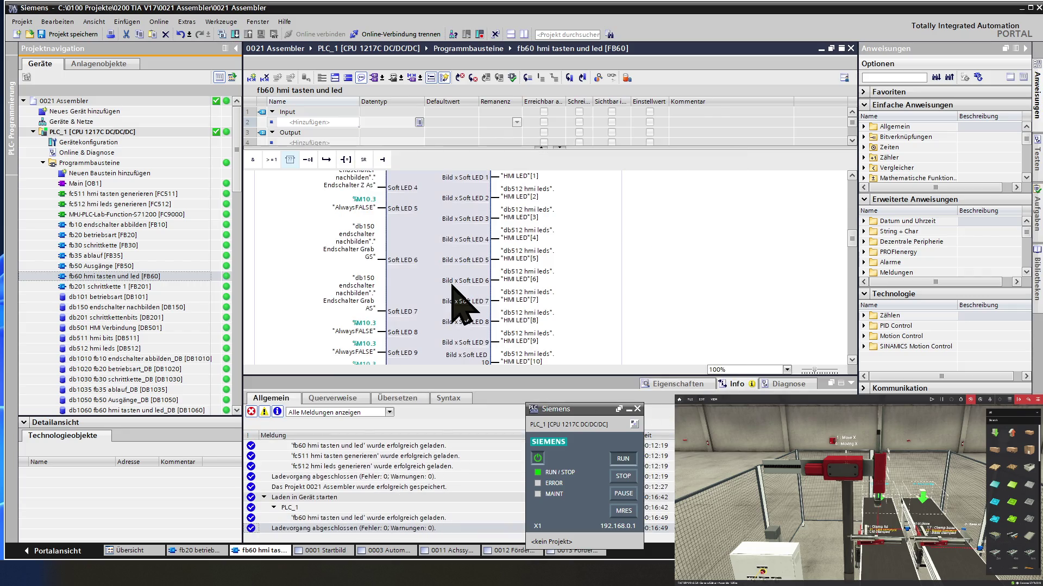
{"action": "left_click", "coordinate": [173, 308]}
{"action": "scroll", "coordinate": [181, 326], "scroll_direction": "down", "scroll_amount": 3}
{"action": "scroll", "coordinate": [181, 326], "scroll_direction": "down", "scroll_amount": 2}
{"action": "scroll", "coordinate": [181, 326], "scroll_direction": "down", "scroll_amount": 3}
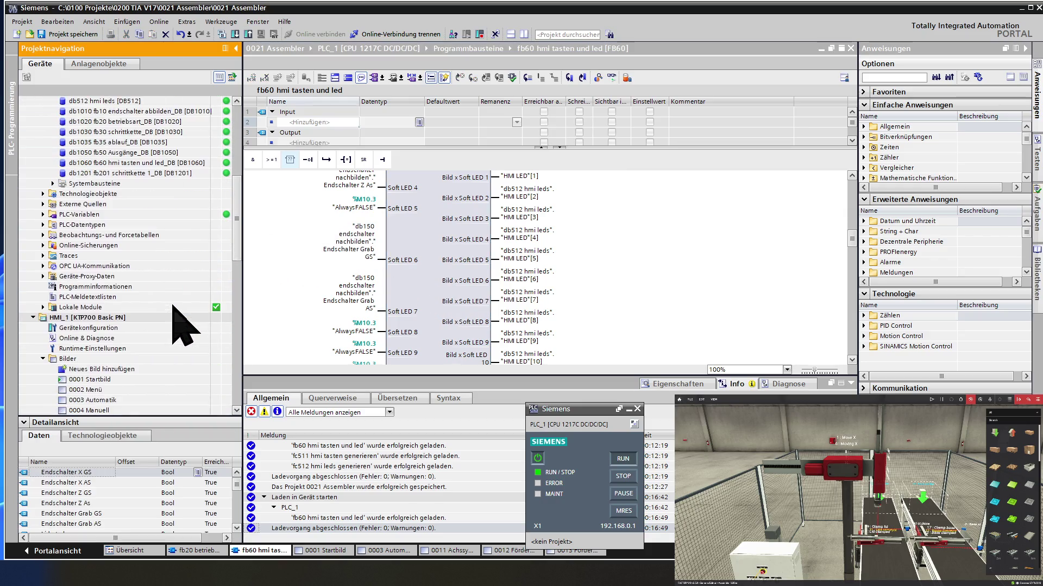
{"action": "scroll", "coordinate": [181, 327], "scroll_direction": "down", "scroll_amount": 2}
{"action": "scroll", "coordinate": [181, 326], "scroll_direction": "down", "scroll_amount": 1}
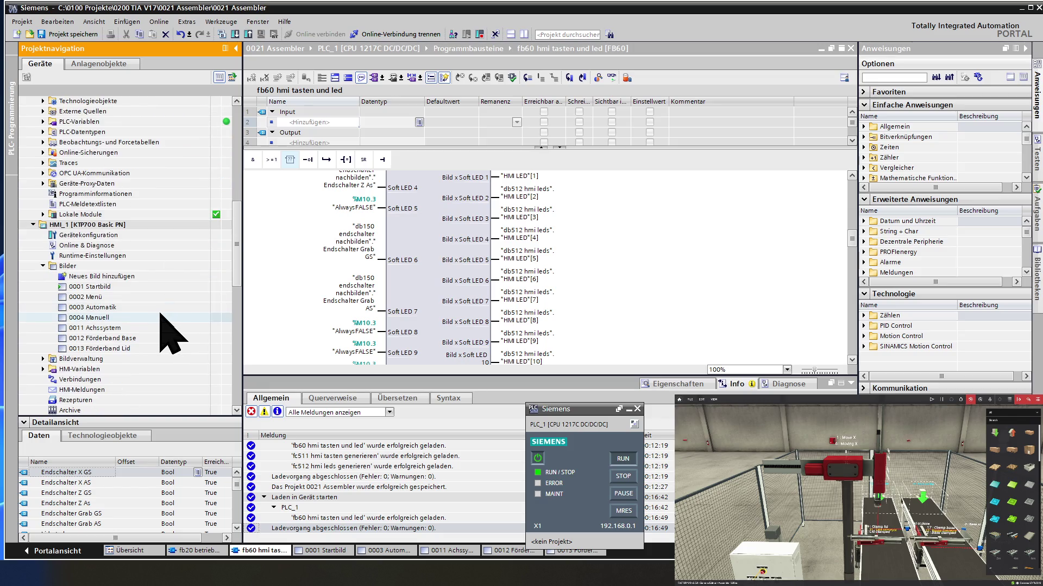
{"action": "double_click", "coordinate": [131, 287]}
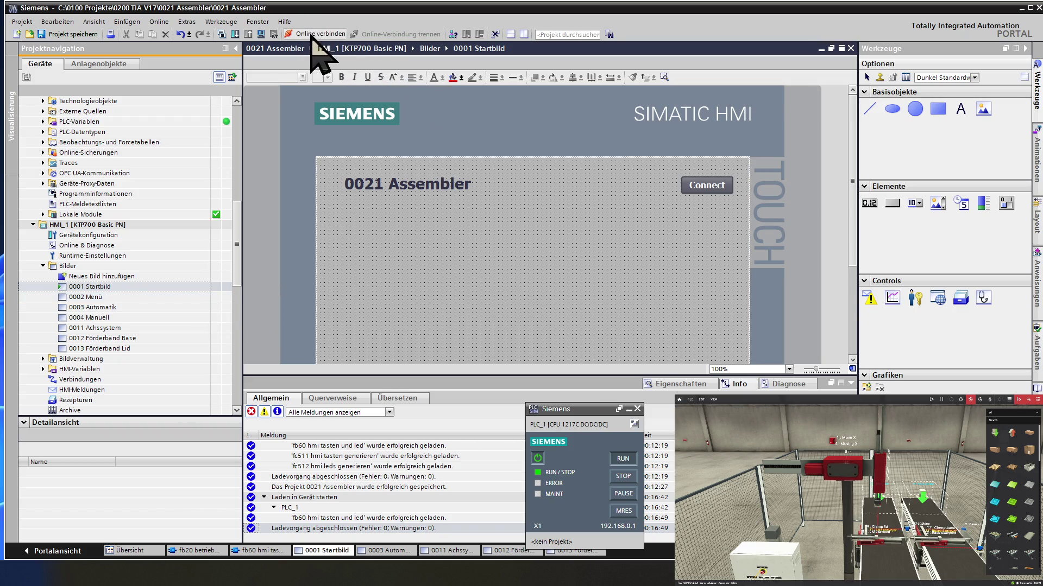
{"action": "left_click", "coordinate": [261, 35]}
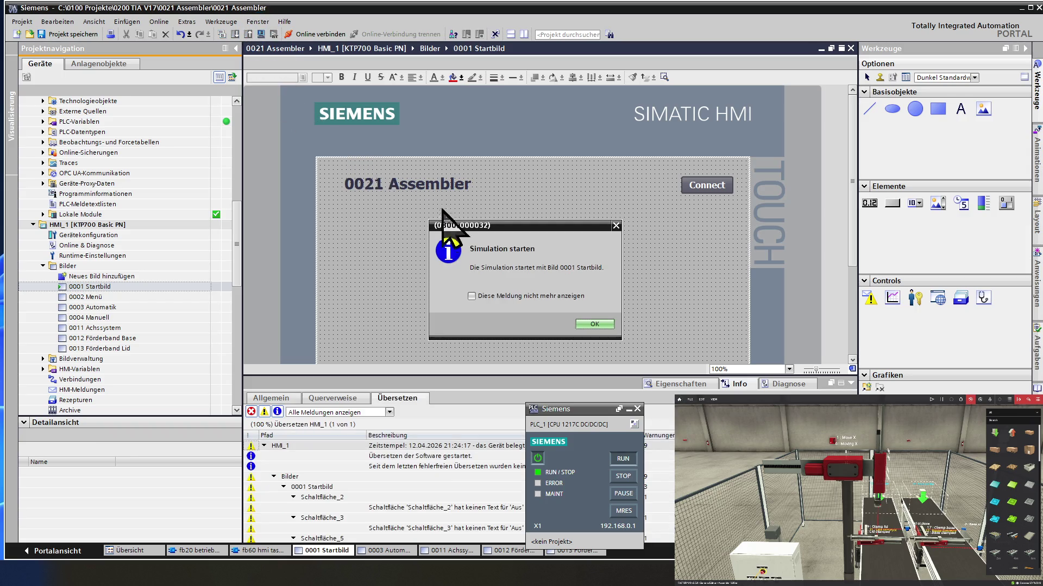
{"action": "left_click", "coordinate": [599, 324]}
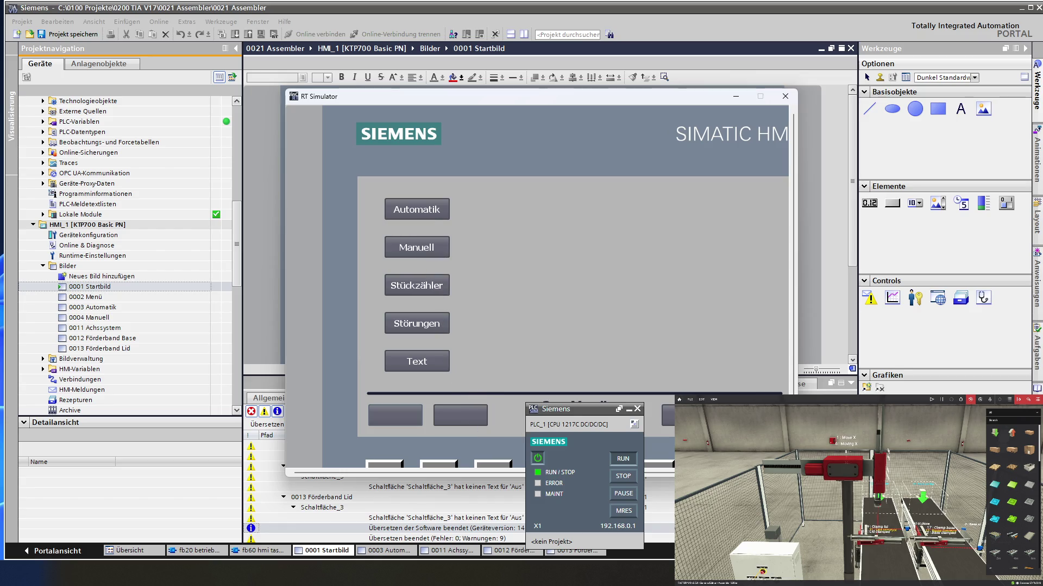
{"action": "left_click", "coordinate": [429, 250]}
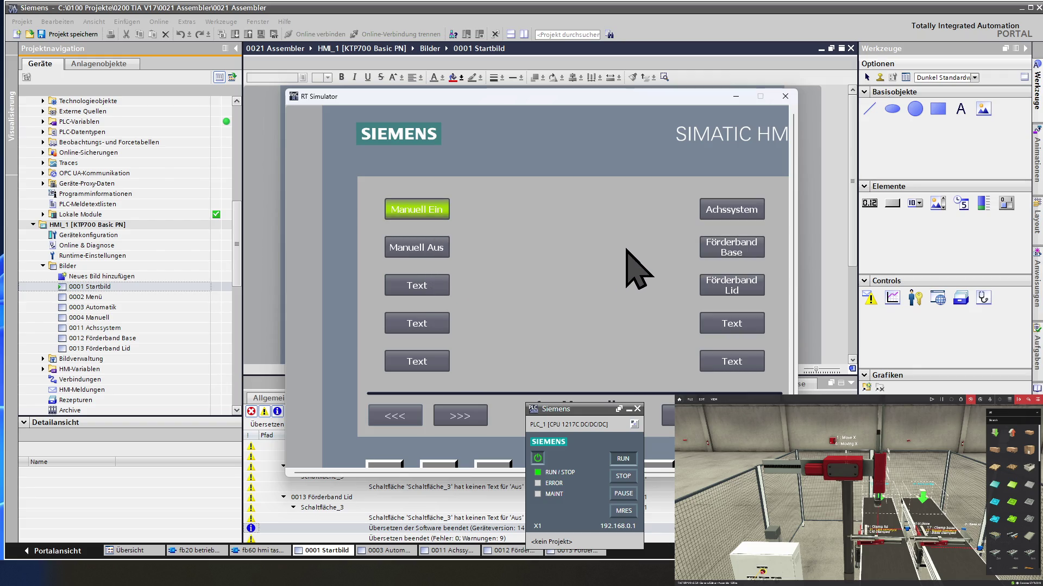
{"action": "left_click", "coordinate": [738, 210]}
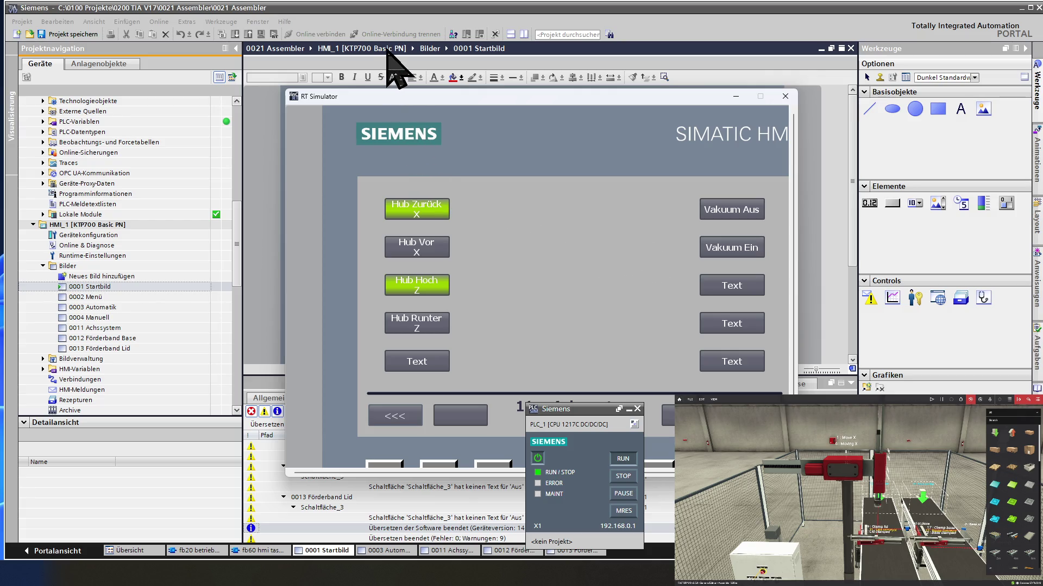
{"action": "left_click", "coordinate": [416, 48]}
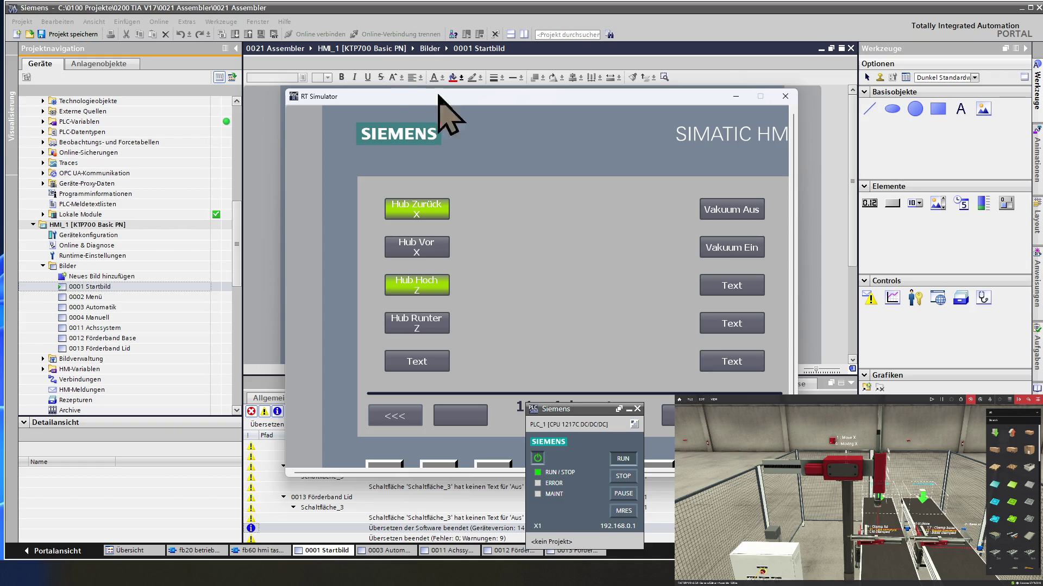
{"action": "left_click", "coordinate": [786, 98]}
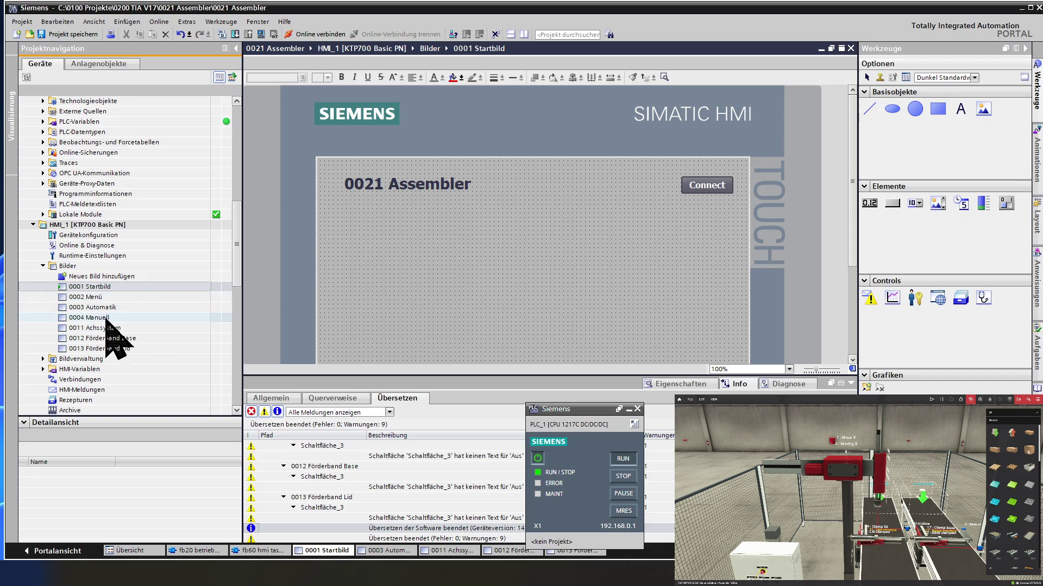
{"action": "scroll", "coordinate": [101, 298], "scroll_direction": "up", "scroll_amount": 4}
{"action": "scroll", "coordinate": [102, 292], "scroll_direction": "up", "scroll_amount": 3}
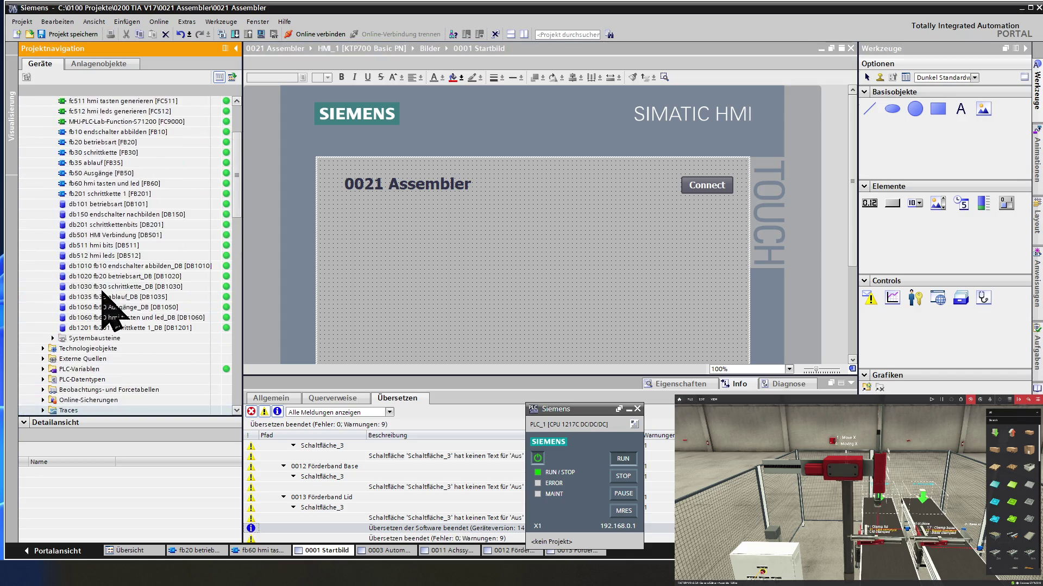
{"action": "scroll", "coordinate": [101, 291], "scroll_direction": "up", "scroll_amount": 4}
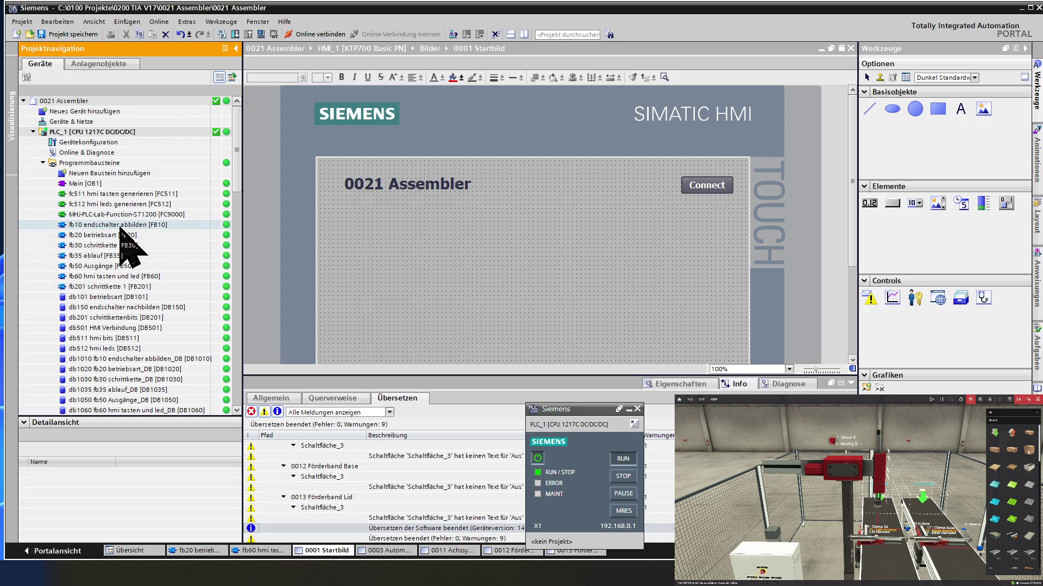
Open fb10 endschalter abbilden, shrink the interface table and collapse all networks
{"action": "double_click", "coordinate": [121, 226]}
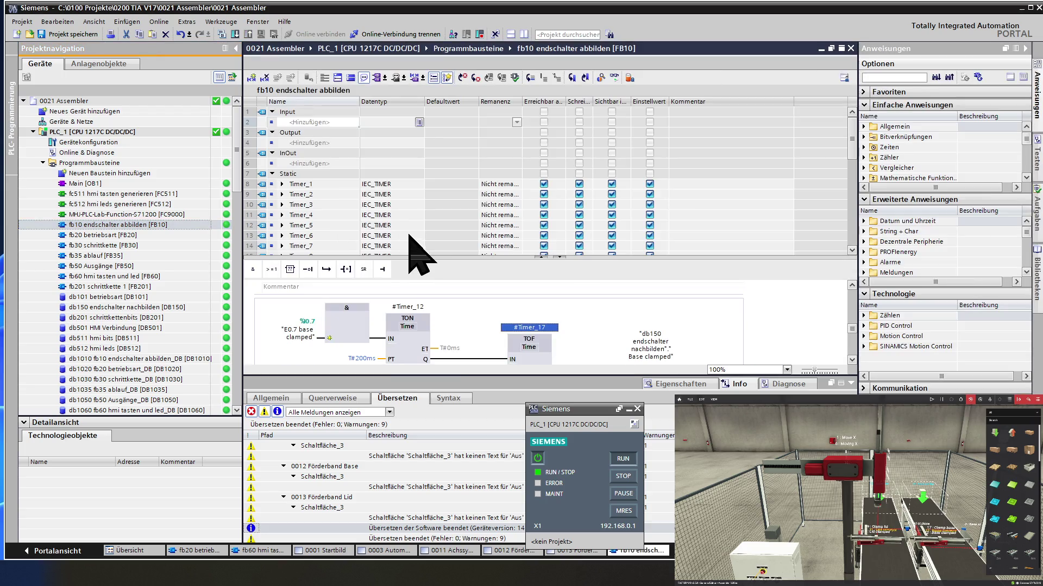
{"action": "left_click_drag", "start_coordinate": [351, 266], "coordinate": [351, 351]}
{"action": "left_click_drag", "start_coordinate": [349, 257], "coordinate": [349, 198]}
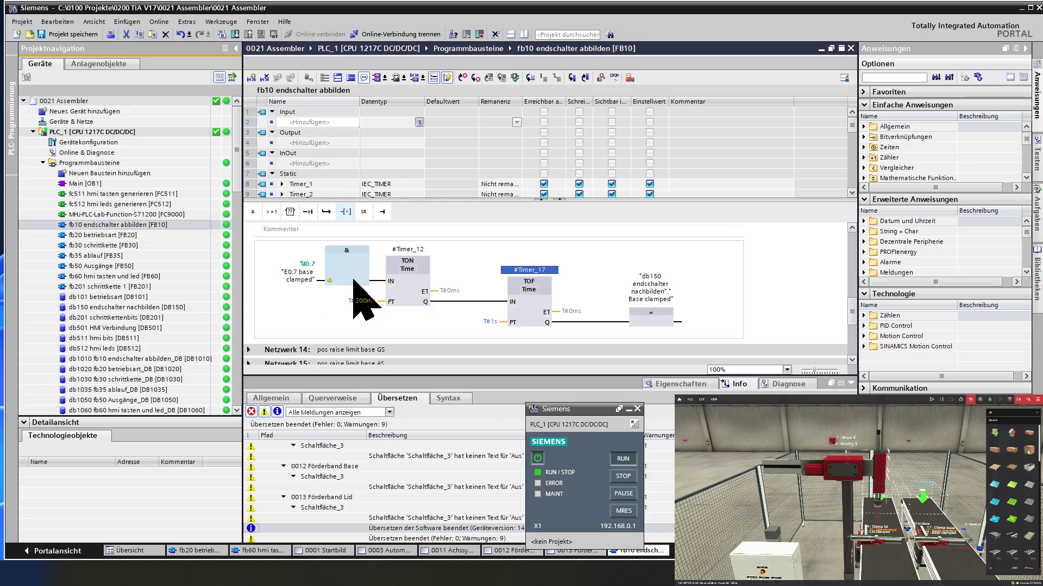
{"action": "scroll", "coordinate": [359, 304], "scroll_direction": "up", "scroll_amount": 5}
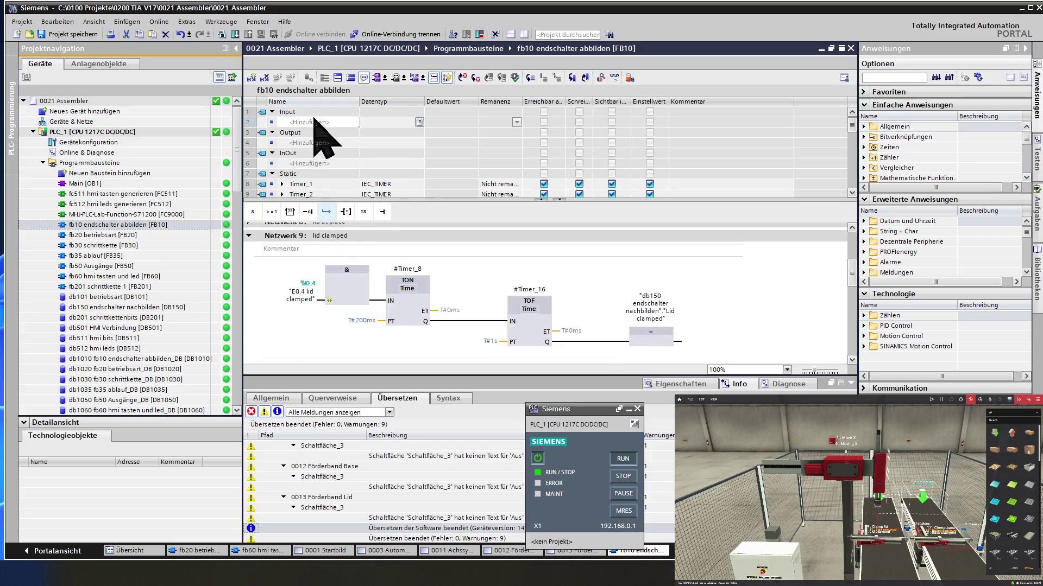
{"action": "left_click", "coordinate": [352, 79]}
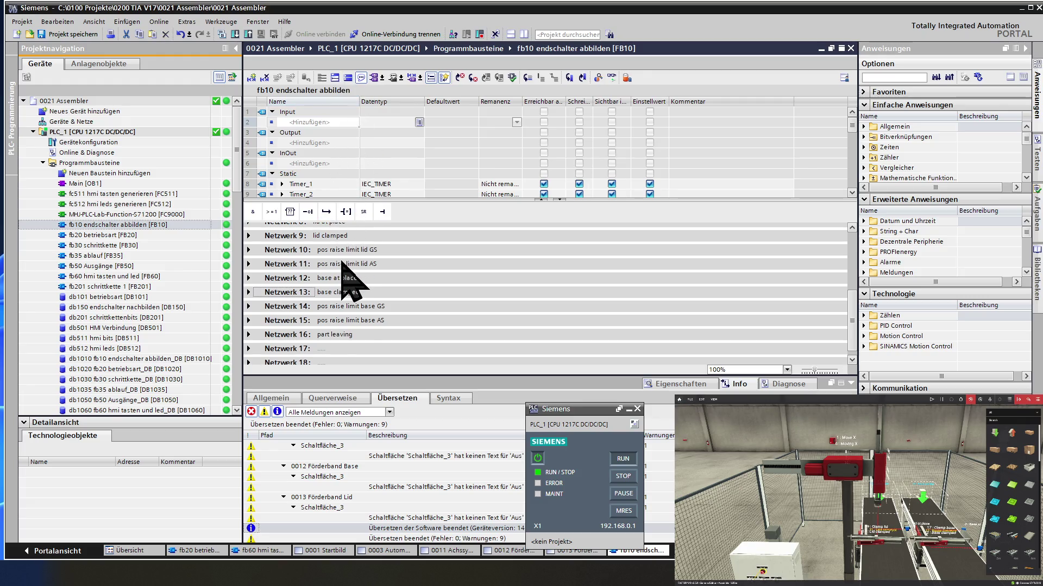
{"action": "scroll", "coordinate": [343, 281], "scroll_direction": "up", "scroll_amount": 5}
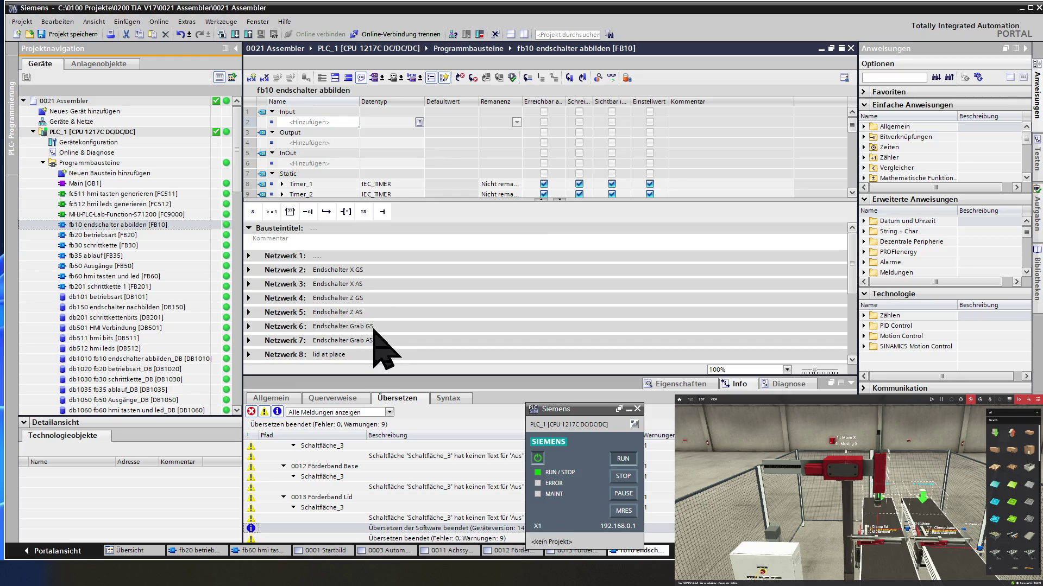
Expand Netzwerk 6 and 7 with the Grab limit-switch timers and switch on live monitoring
{"action": "left_click", "coordinate": [249, 327]}
{"action": "scroll", "coordinate": [356, 313], "scroll_direction": "down", "scroll_amount": 2}
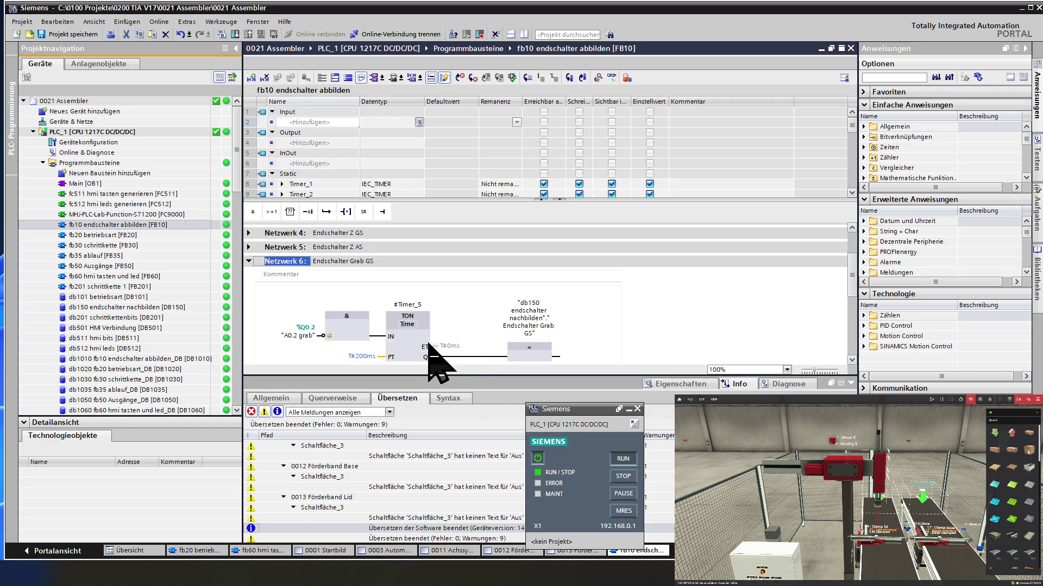
{"action": "scroll", "coordinate": [424, 350], "scroll_direction": "down", "scroll_amount": 3}
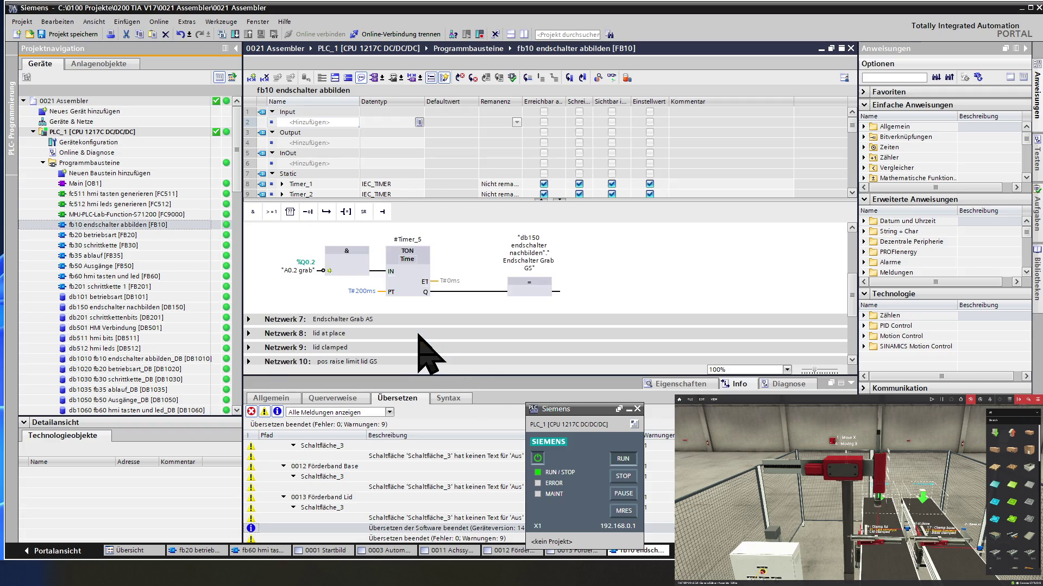
{"action": "left_click", "coordinate": [249, 319]}
{"action": "scroll", "coordinate": [291, 329], "scroll_direction": "down", "scroll_amount": 2}
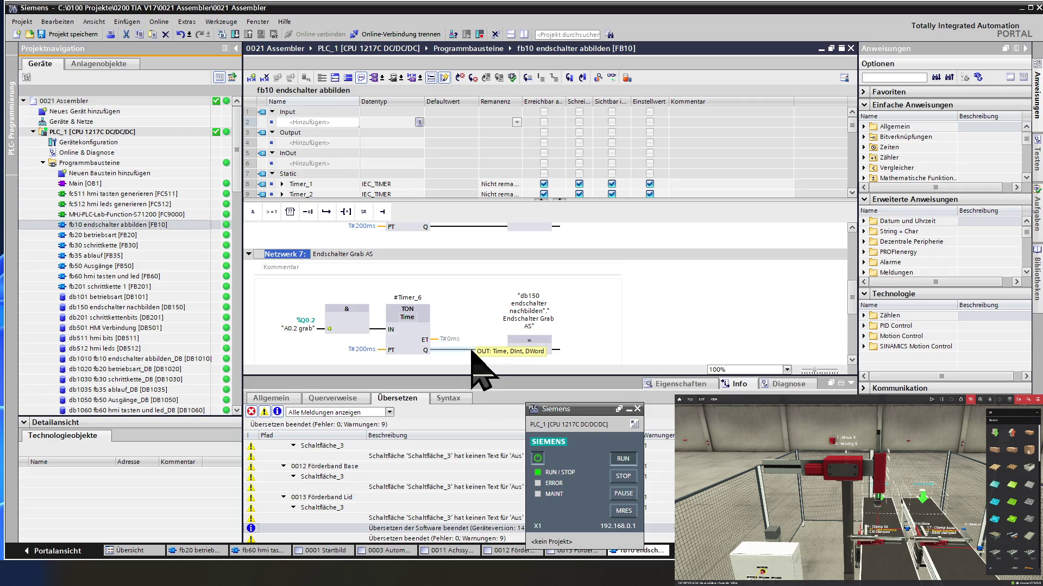
{"action": "scroll", "coordinate": [412, 326], "scroll_direction": "up", "scroll_amount": 2}
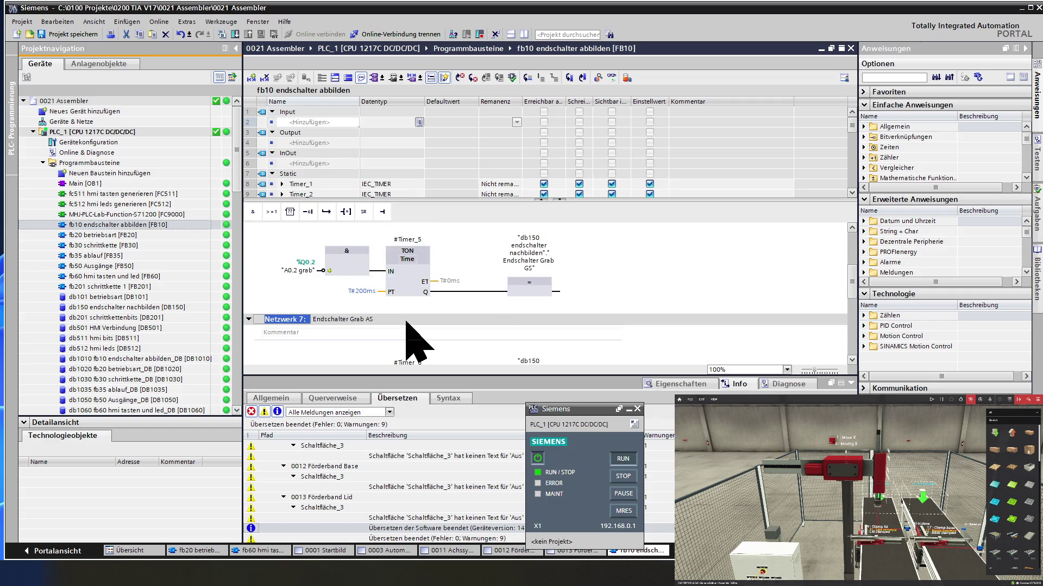
{"action": "scroll", "coordinate": [406, 323], "scroll_direction": "up", "scroll_amount": 2}
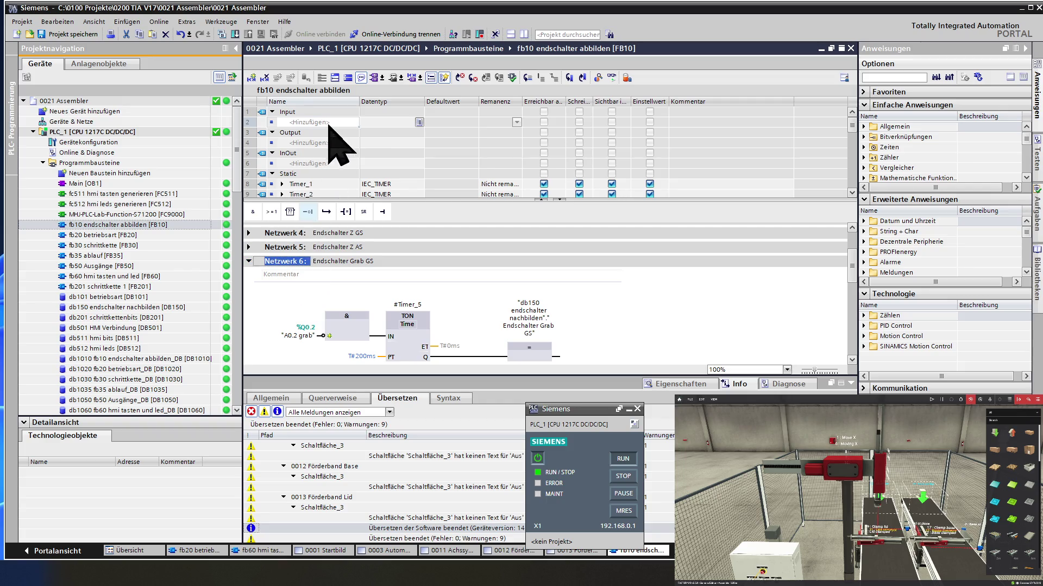
{"action": "left_click", "coordinate": [611, 78]}
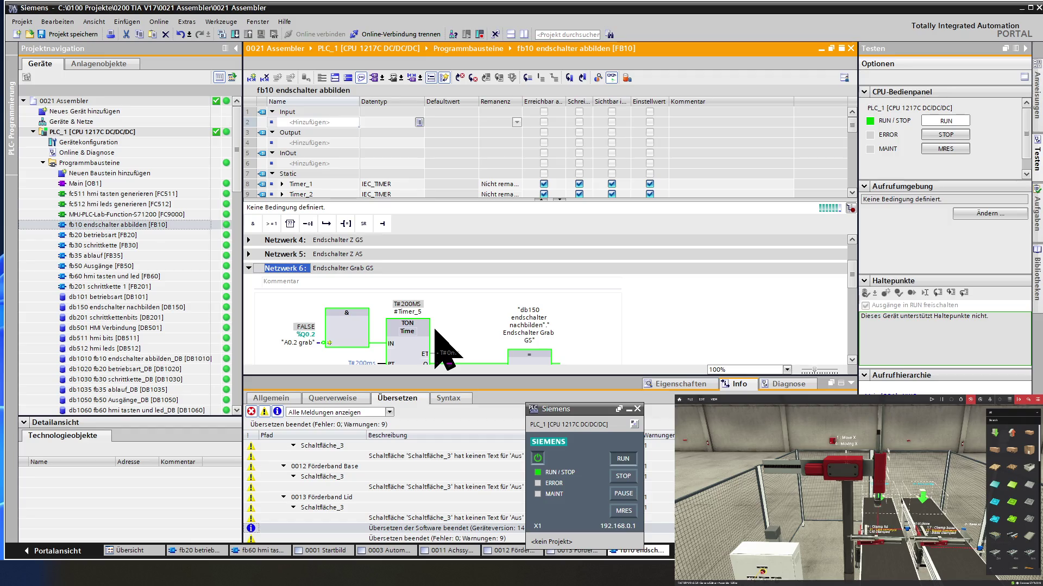
{"action": "scroll", "coordinate": [437, 330], "scroll_direction": "down", "scroll_amount": 2}
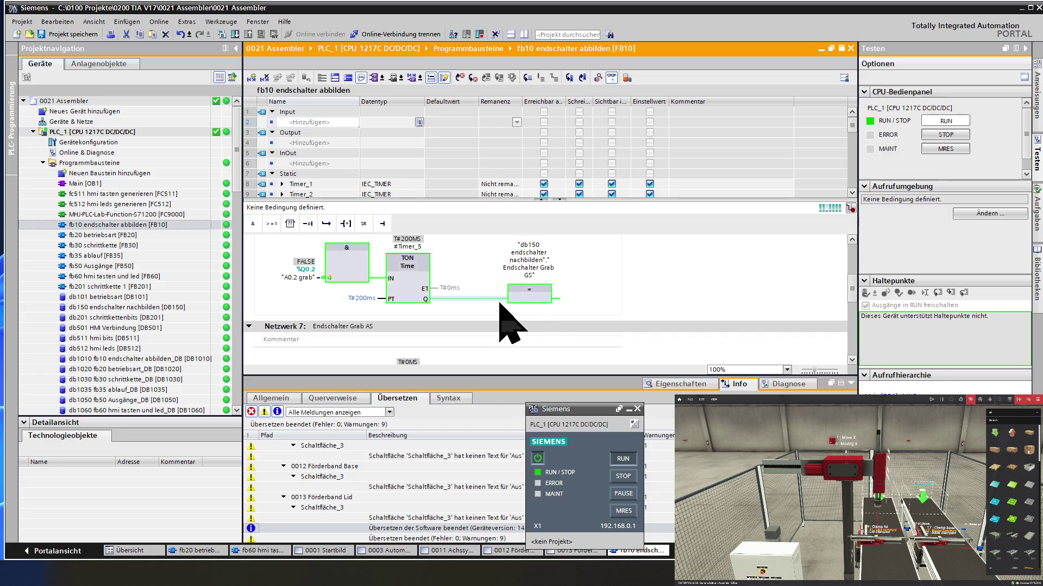
{"action": "scroll", "coordinate": [496, 302], "scroll_direction": "down", "scroll_amount": 2}
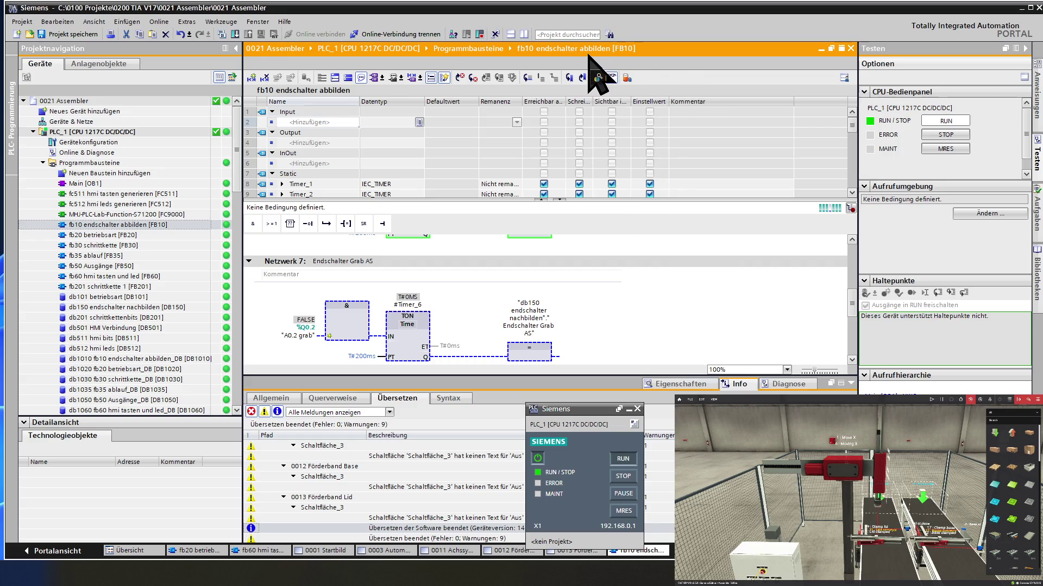
Stop fb10 monitoring while staying online, close the block and reopen fb60 hmi tasten und led
{"action": "left_click", "coordinate": [610, 78]}
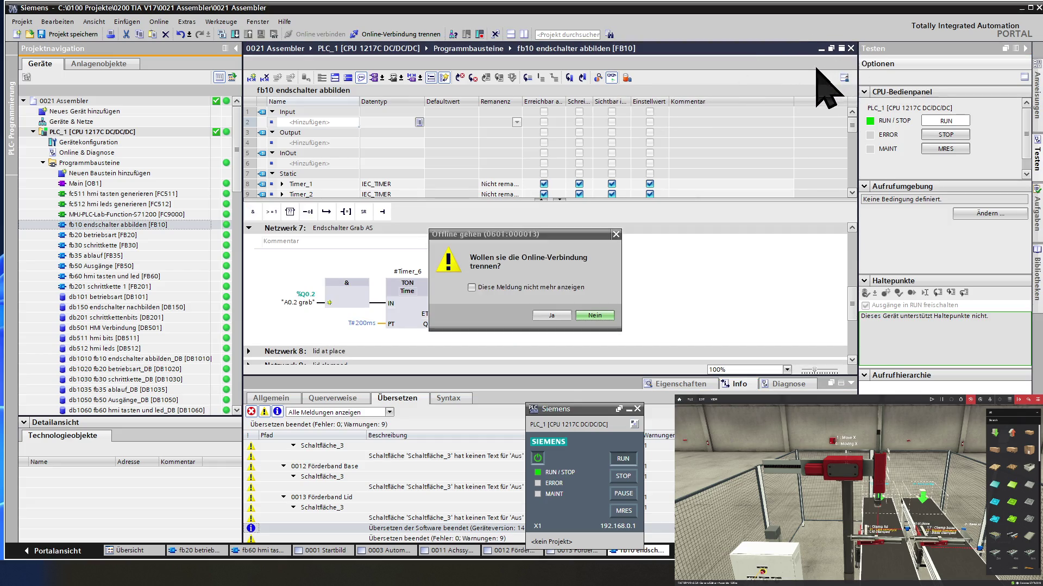
{"action": "left_click", "coordinate": [594, 315]}
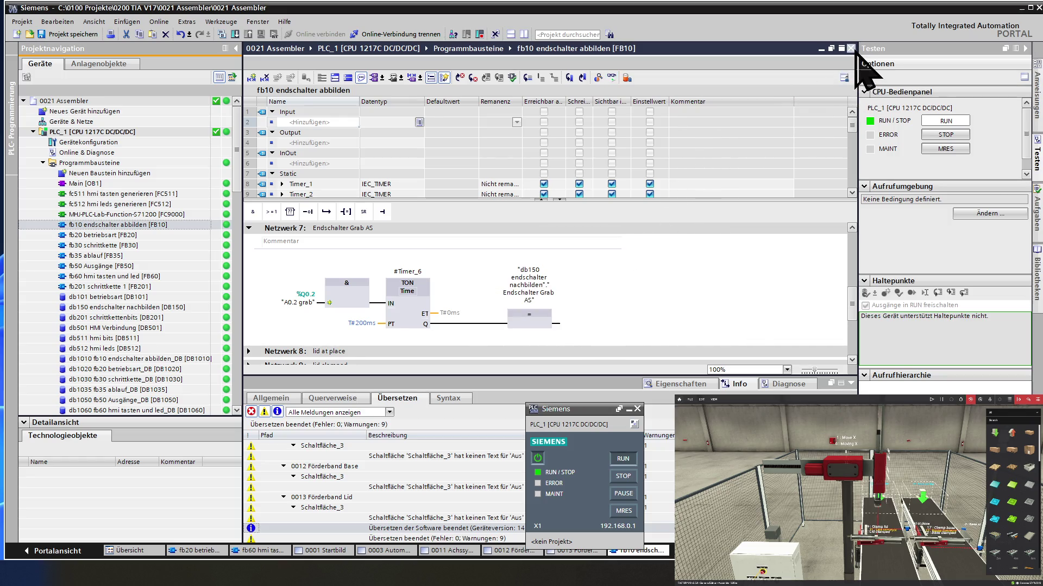
{"action": "left_click", "coordinate": [850, 47]}
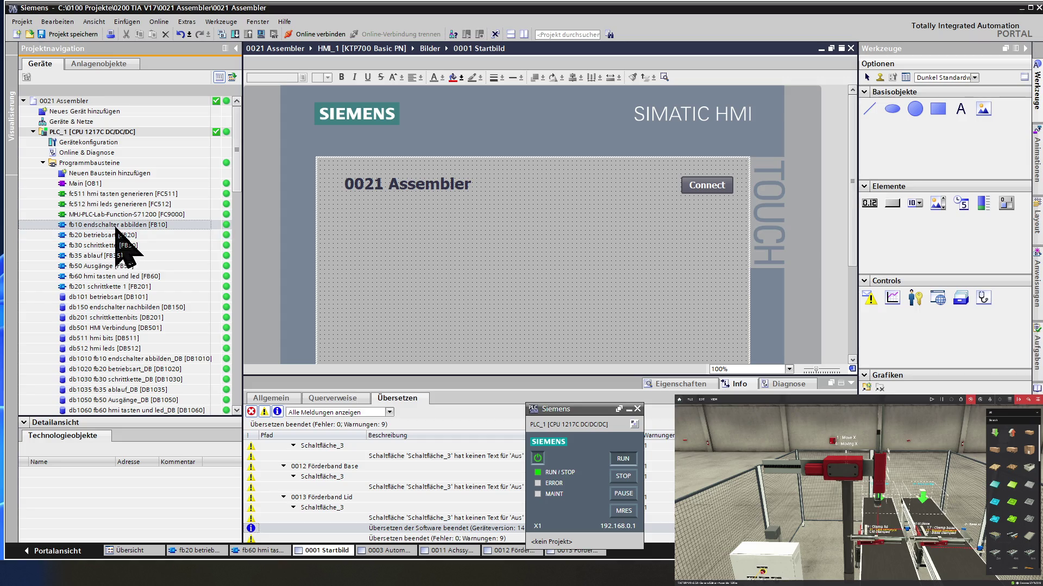
{"action": "double_click", "coordinate": [111, 277]}
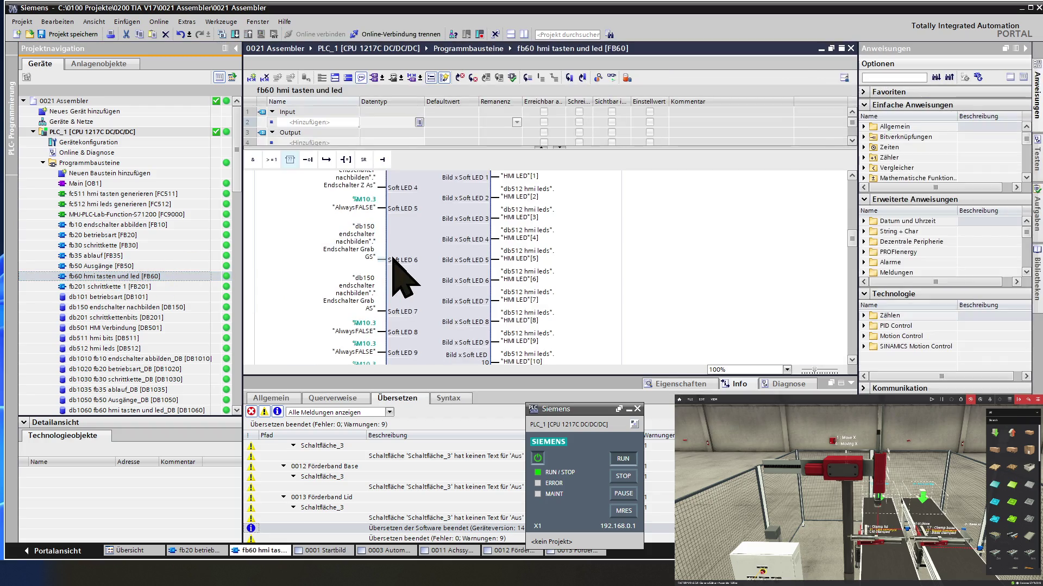
Collapse all fb60 networks and briefly inspect the FC512 call in Netzwerk 25
{"action": "left_click", "coordinate": [348, 78]}
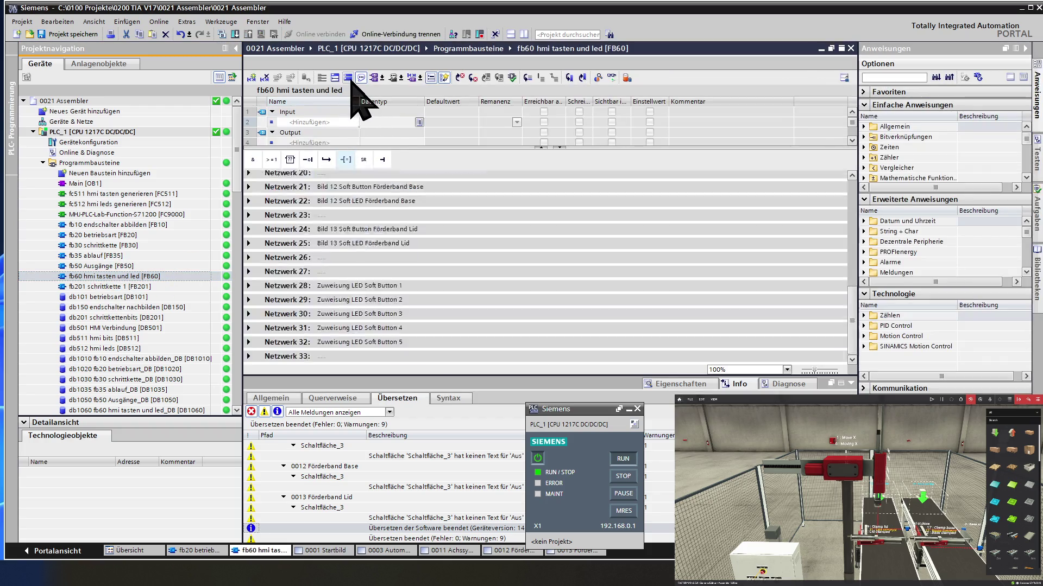
{"action": "scroll", "coordinate": [357, 313], "scroll_direction": "down", "scroll_amount": 3}
{"action": "left_click", "coordinate": [249, 244]}
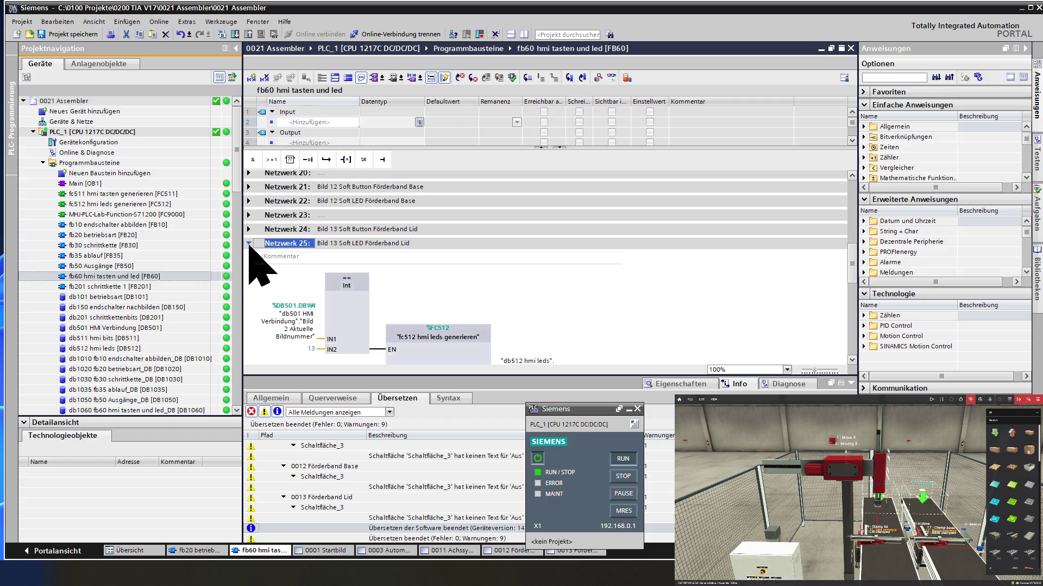
{"action": "scroll", "coordinate": [359, 290], "scroll_direction": "down", "scroll_amount": 2}
{"action": "scroll", "coordinate": [416, 291], "scroll_direction": "down", "scroll_amount": 2}
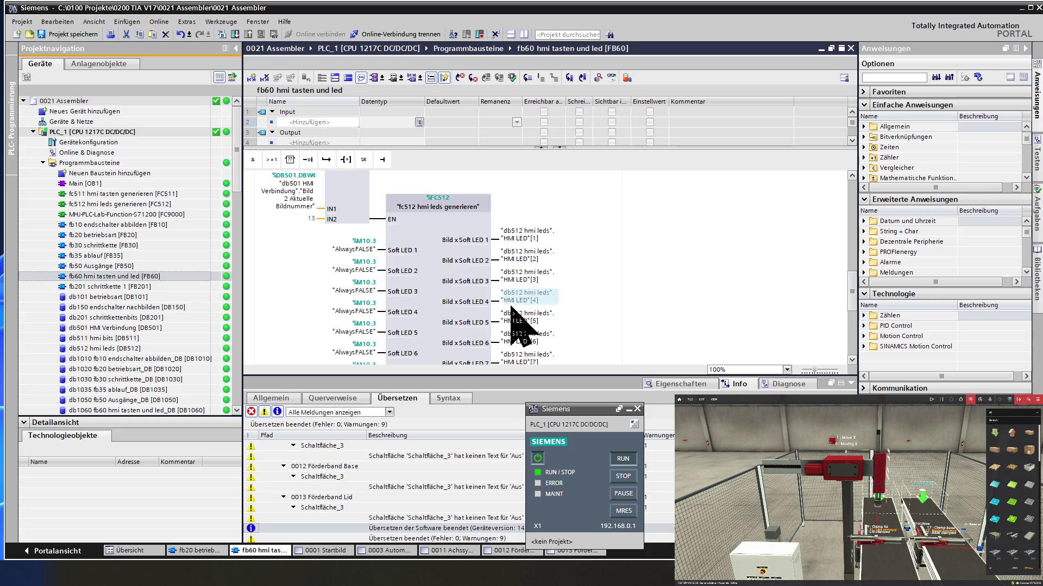
{"action": "scroll", "coordinate": [514, 330], "scroll_direction": "up", "scroll_amount": 5}
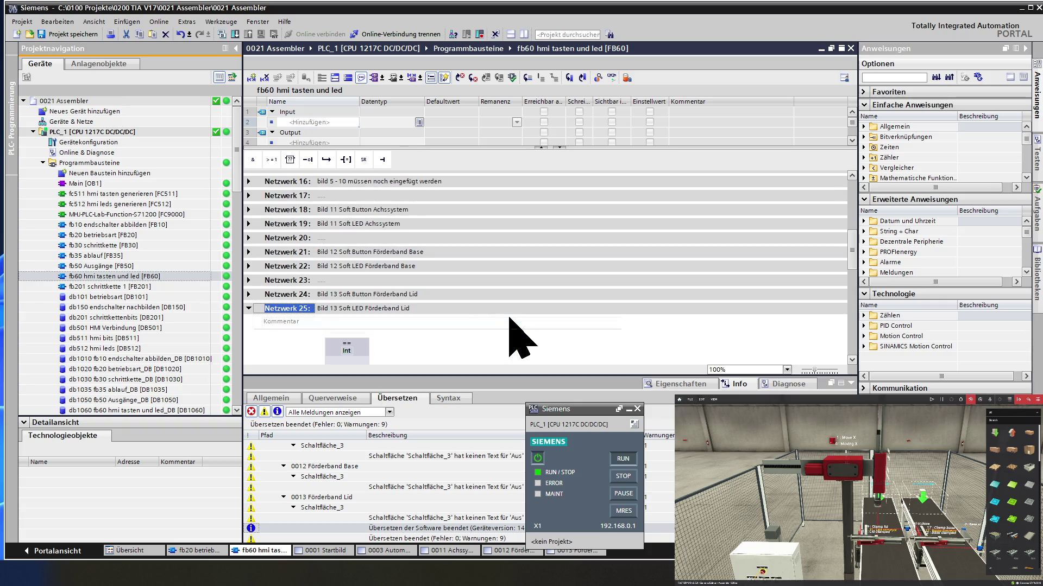
{"action": "left_click", "coordinate": [250, 309]}
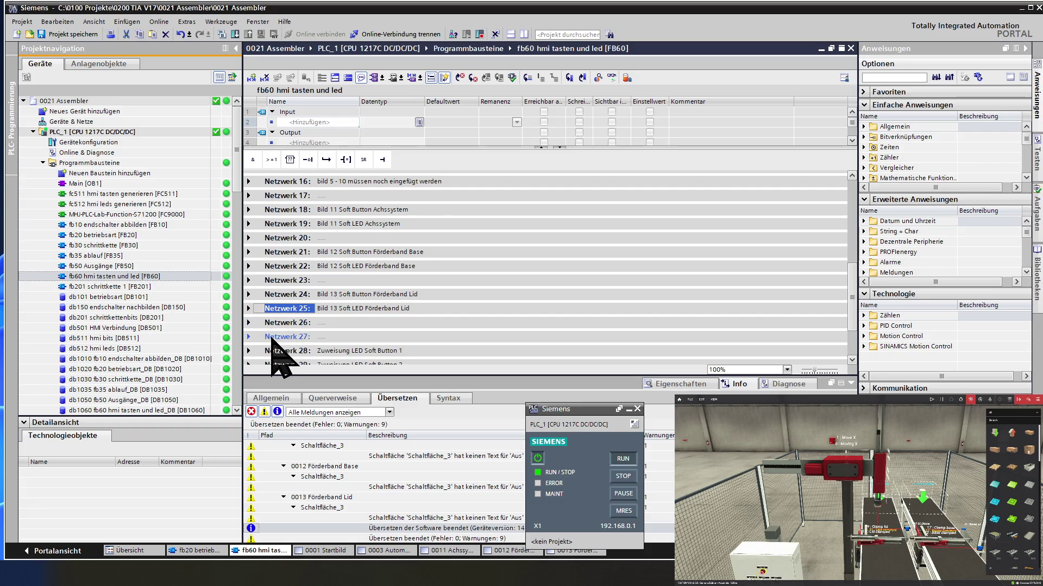
{"action": "scroll", "coordinate": [271, 340], "scroll_direction": "down", "scroll_amount": 2}
Select Netzwerk 32 and bring up its context actions
{"action": "left_click", "coordinate": [296, 344]}
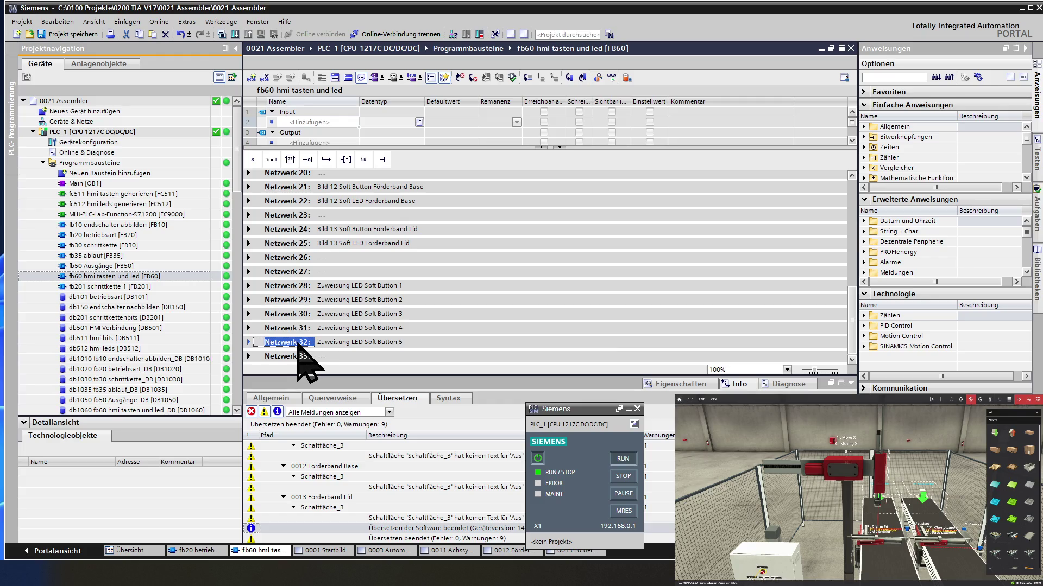
{"action": "right_click", "coordinate": [296, 344]}
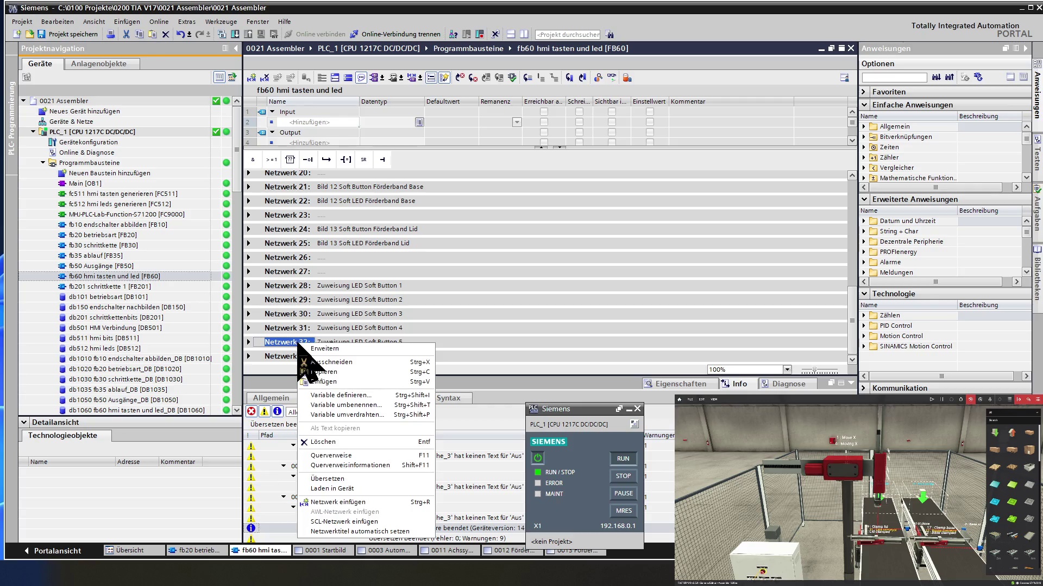
Paste Netzwerk 32 as network 33 and remap it to HMI LED[6] and LED Soft Button 6
{"action": "left_click", "coordinate": [308, 383]}
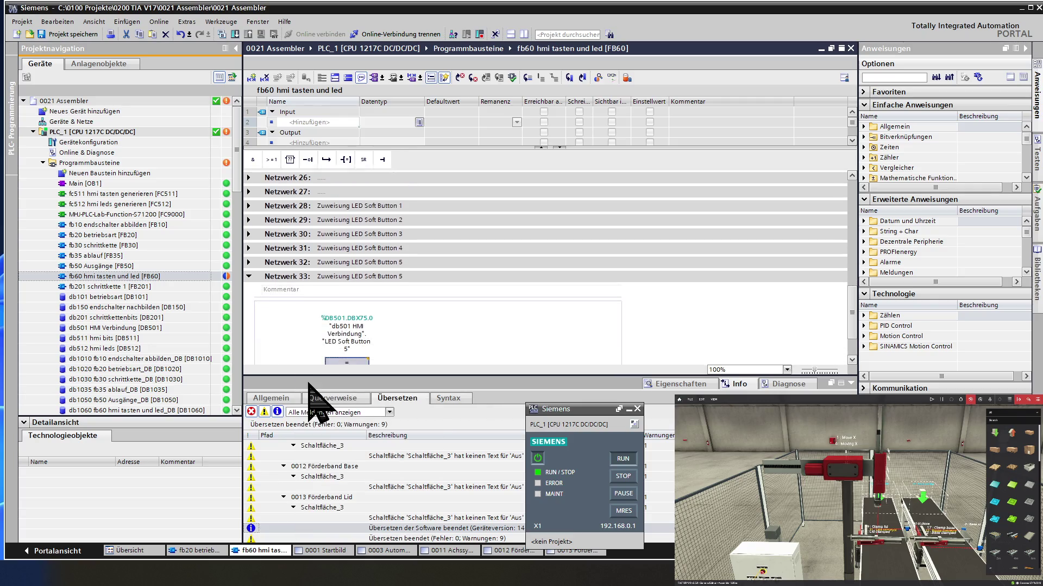
{"action": "left_click", "coordinate": [416, 275]}
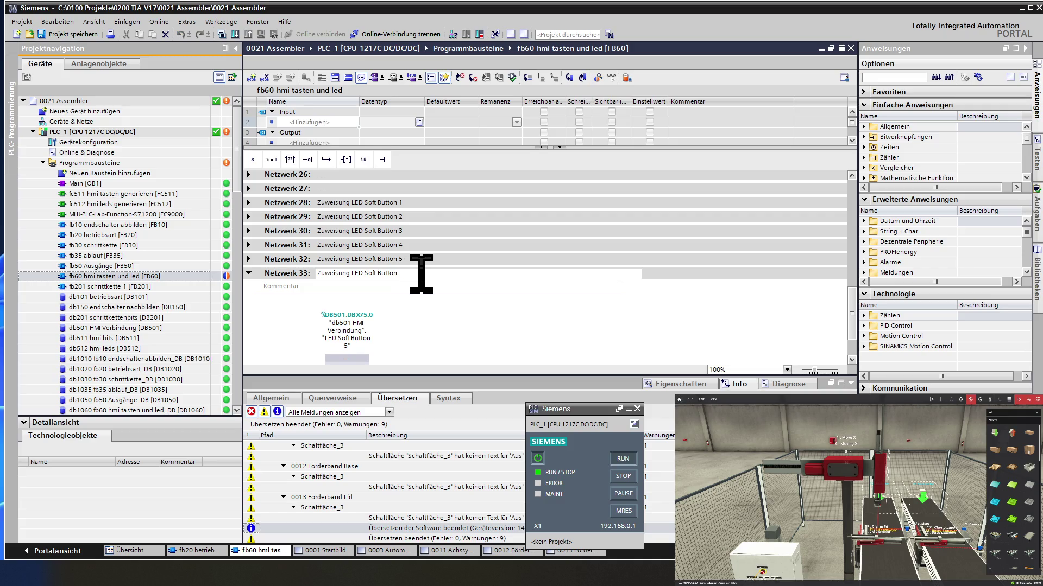
{"action": "scroll", "coordinate": [417, 276], "scroll_direction": "down", "scroll_amount": 2}
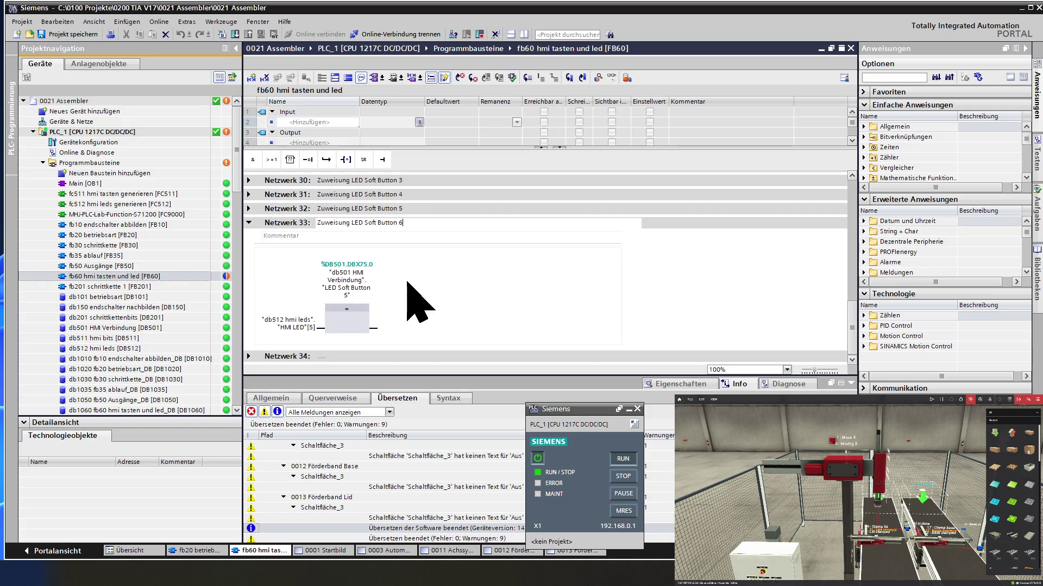
{"action": "double_click", "coordinate": [289, 326]}
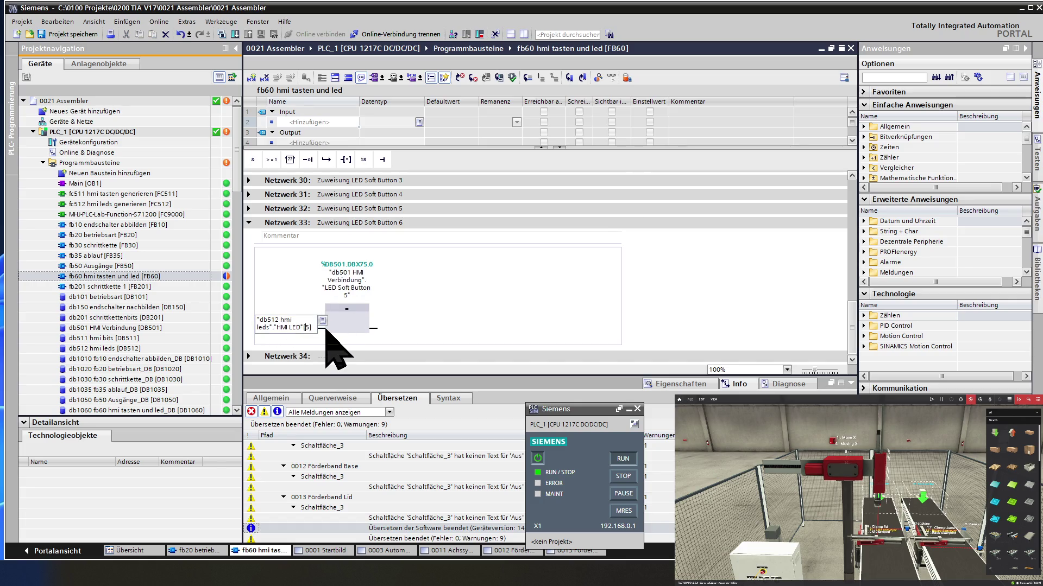
{"action": "type", "text": "6"}
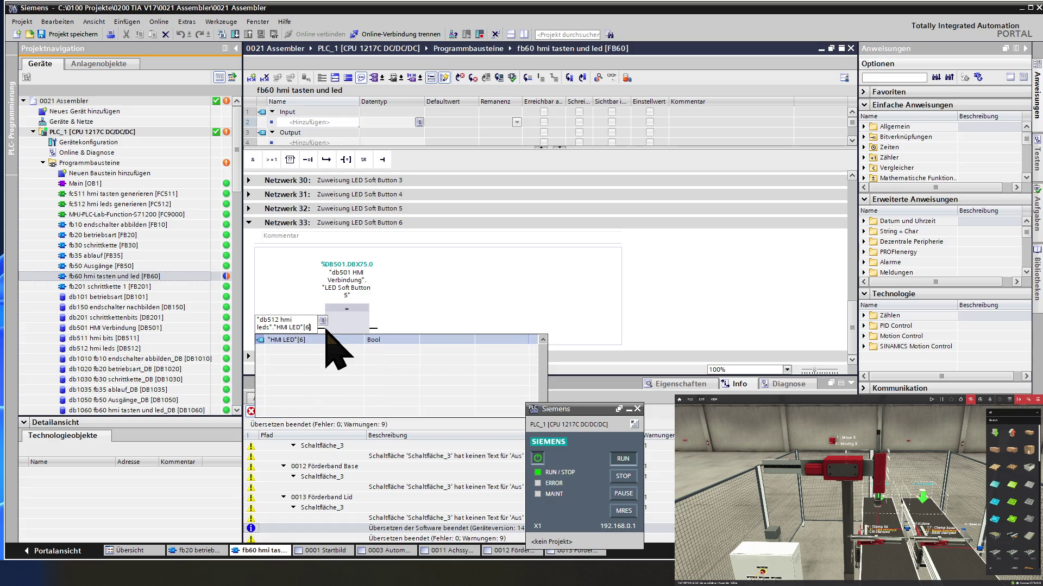
{"action": "double_click", "coordinate": [358, 283]}
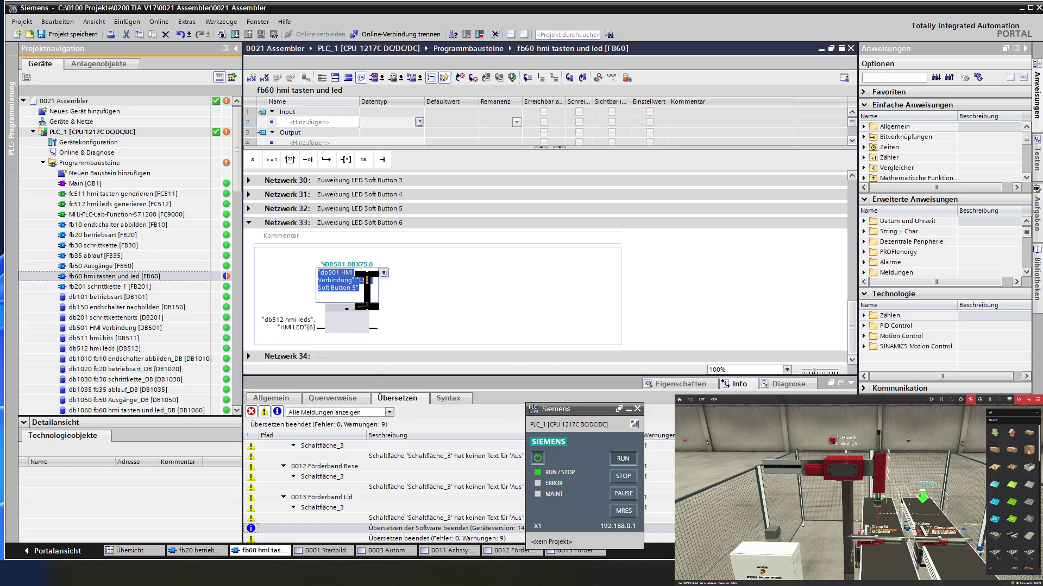
{"action": "type", "text": "6"}
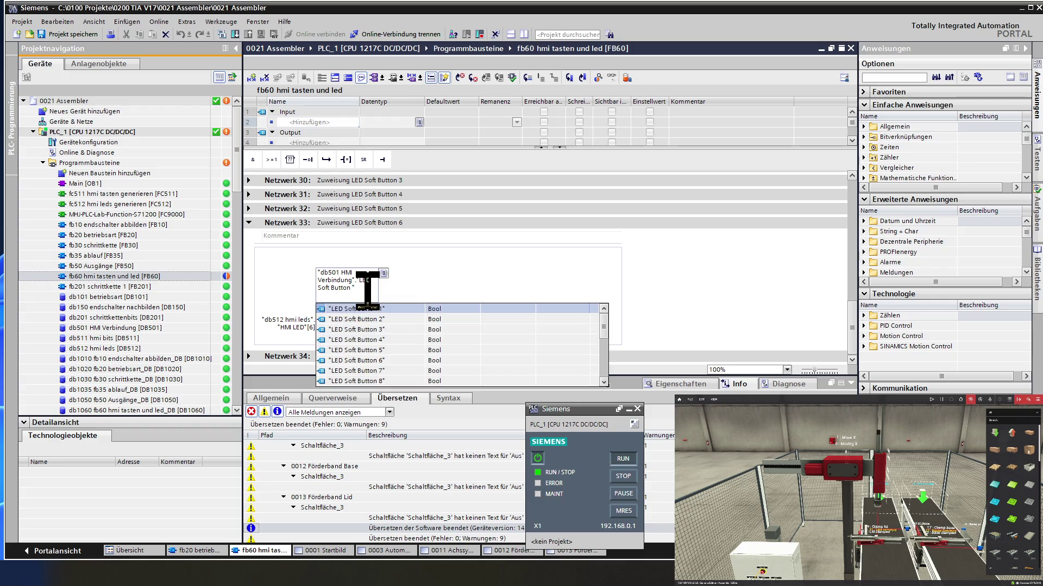
{"action": "key", "text": "Return"}
{"action": "key", "text": "Return"}
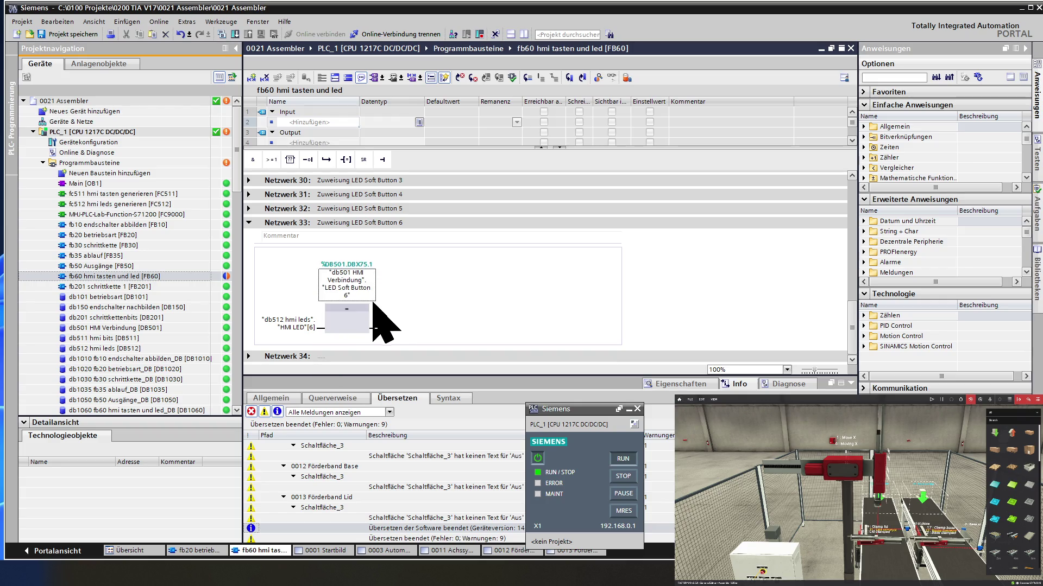
Bring up the context actions for network 33 to copy it
{"action": "right_click", "coordinate": [280, 226]}
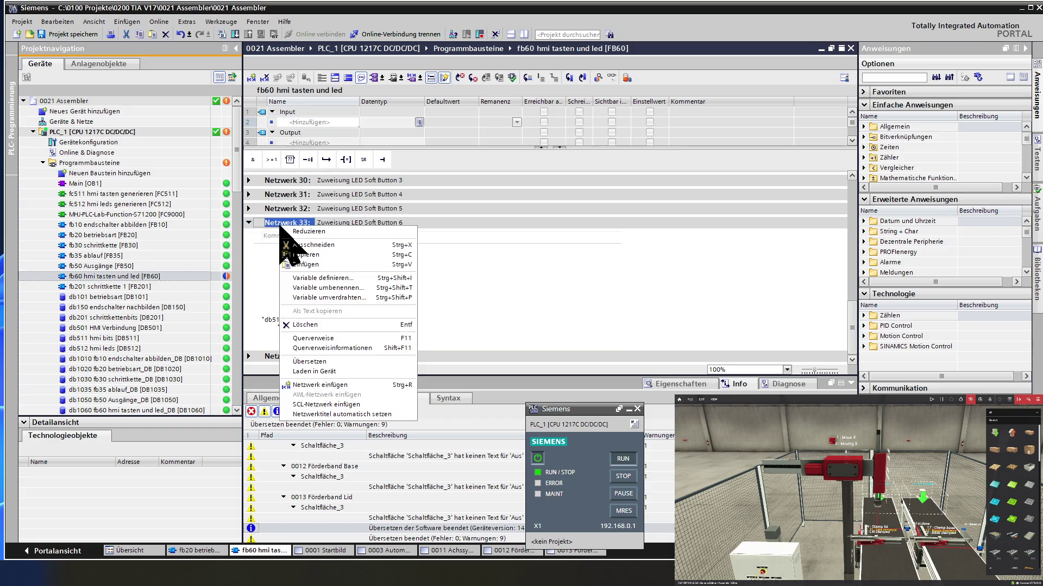
{"action": "key", "text": "Escape"}
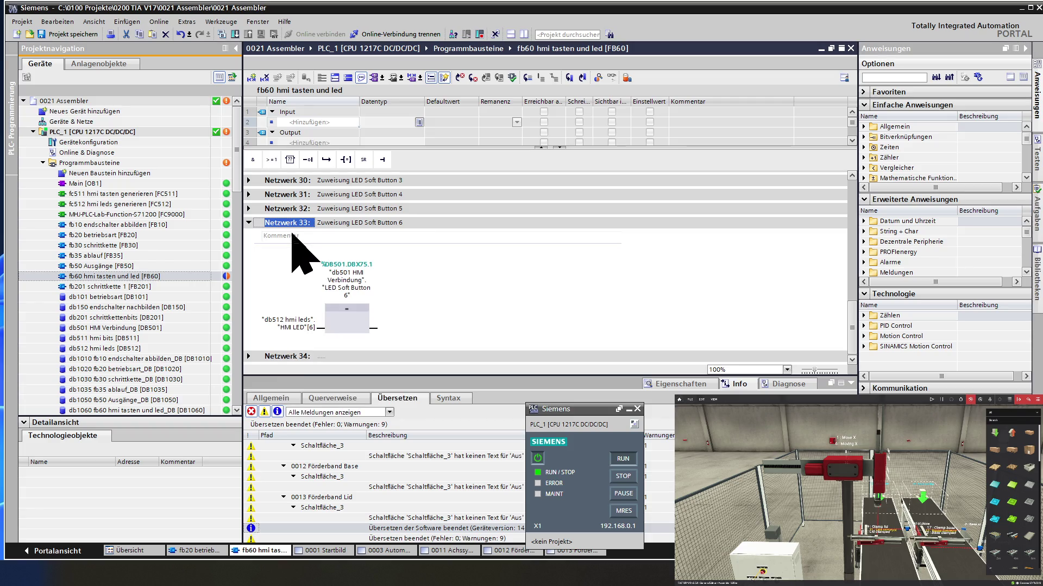
{"action": "right_click", "coordinate": [292, 225]}
Create network 34 titled Soft Button 7, mapping HMI LED[7] to LED Soft Button 7
{"action": "left_click", "coordinate": [305, 255]}
{"action": "scroll", "coordinate": [326, 269], "scroll_direction": "down", "scroll_amount": 2}
{"action": "left_click", "coordinate": [415, 274]}
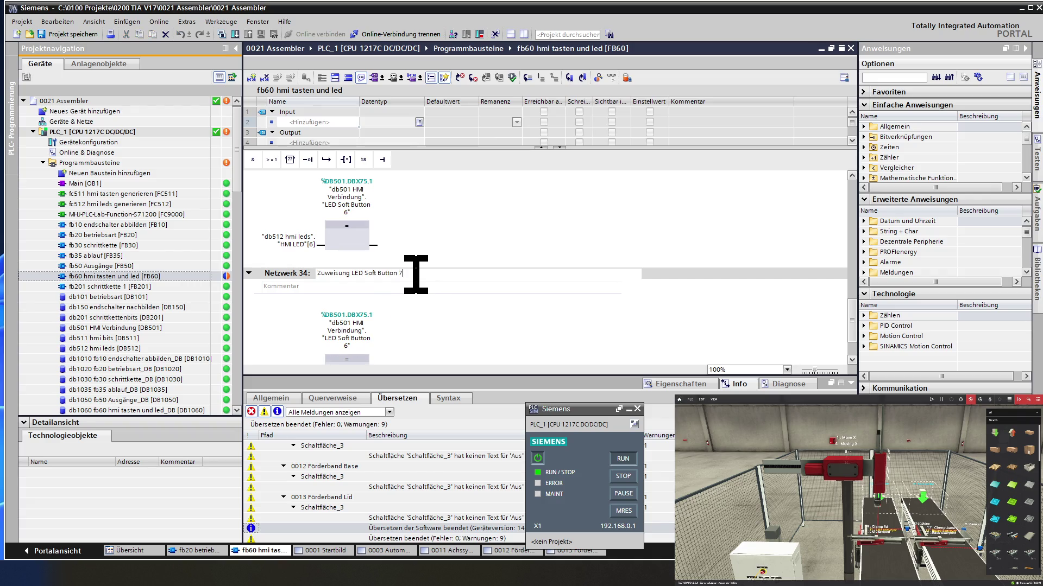
{"action": "left_click", "coordinate": [410, 310]}
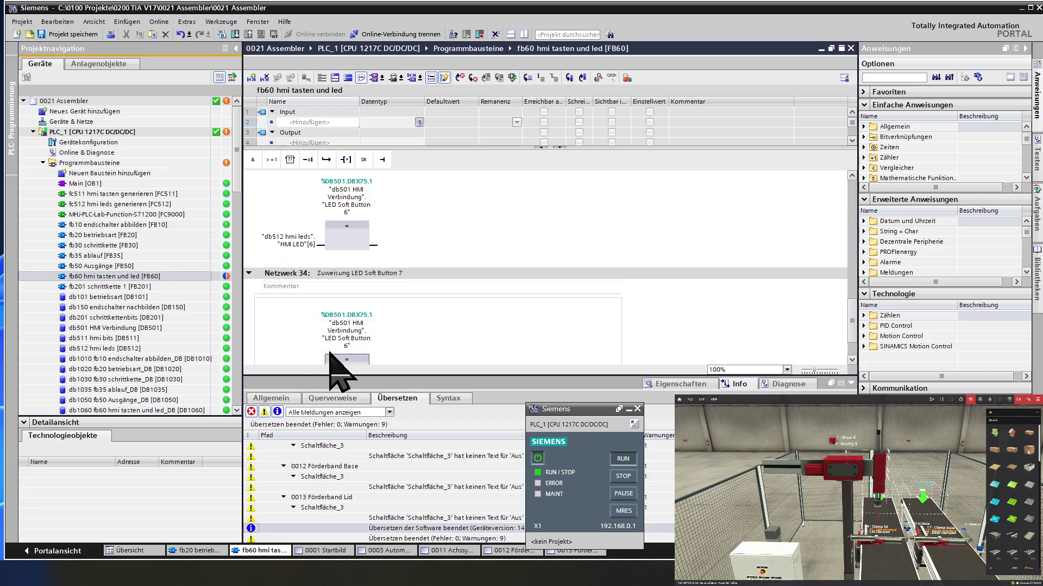
{"action": "scroll", "coordinate": [343, 362], "scroll_direction": "down", "scroll_amount": 1}
{"action": "double_click", "coordinate": [310, 326]}
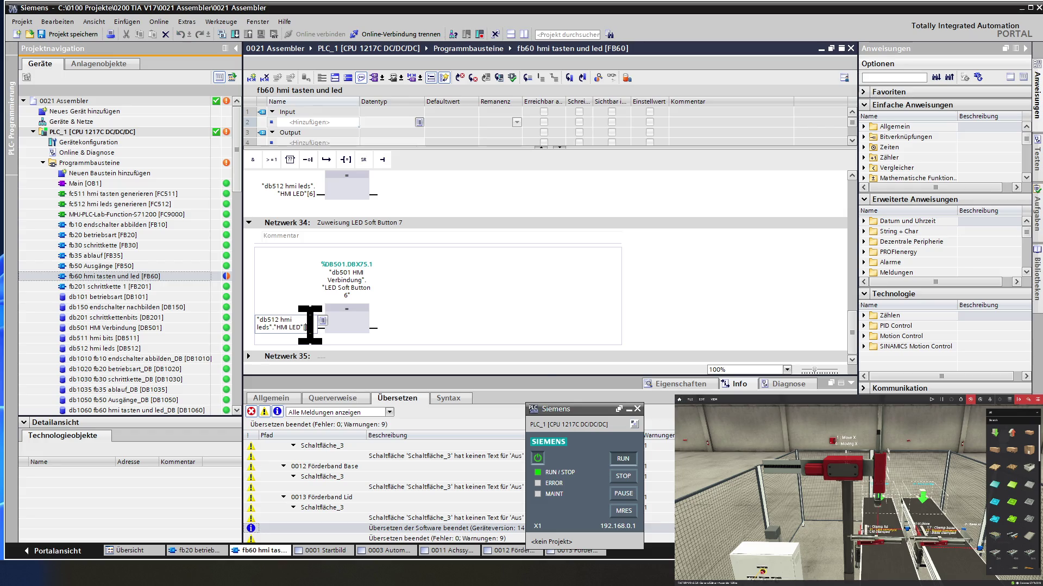
{"action": "key", "text": "BackSpace"}
{"action": "type", "text": "7"}
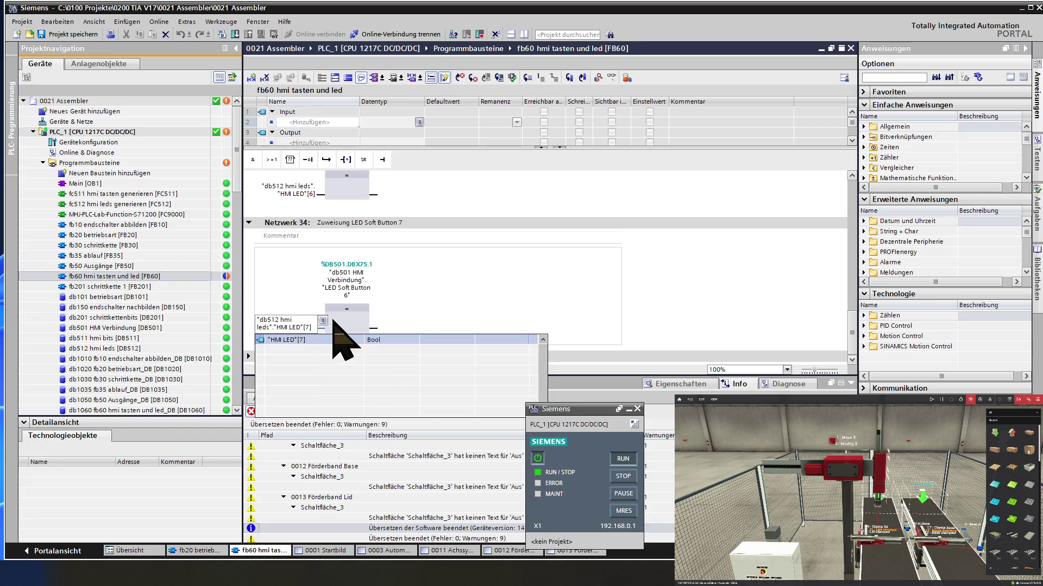
{"action": "key", "text": "Return"}
{"action": "double_click", "coordinate": [347, 287]}
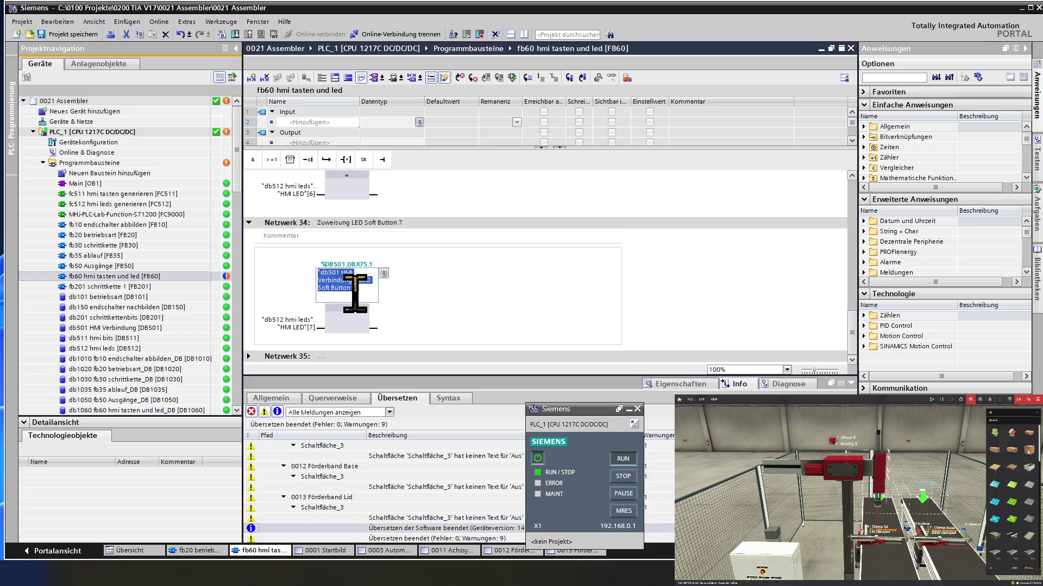
{"action": "key", "text": "BackSpace"}
{"action": "key", "text": "BackSpace"}
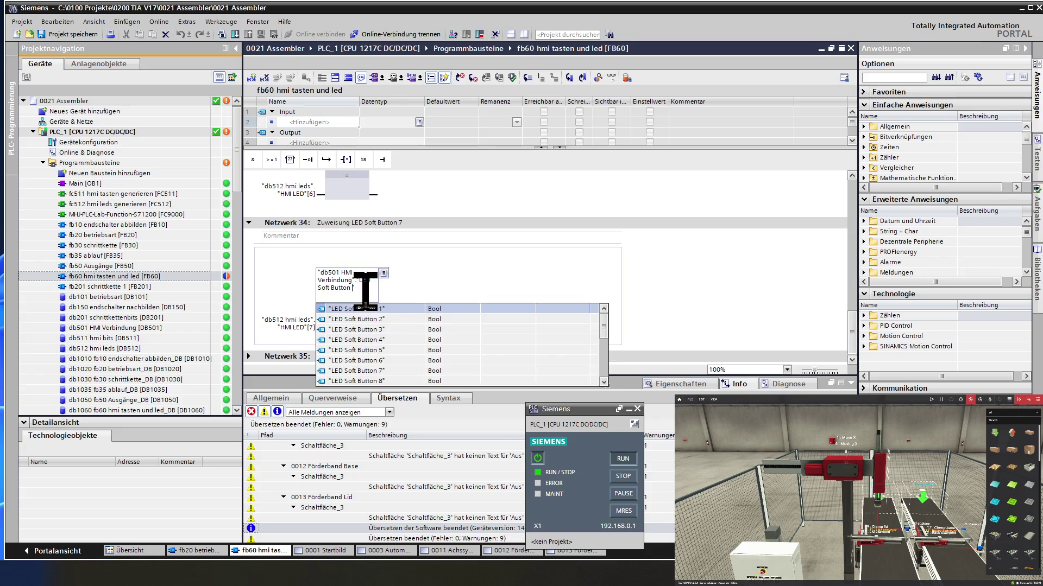
{"action": "type", "text": "7"}
{"action": "key", "text": "Return"}
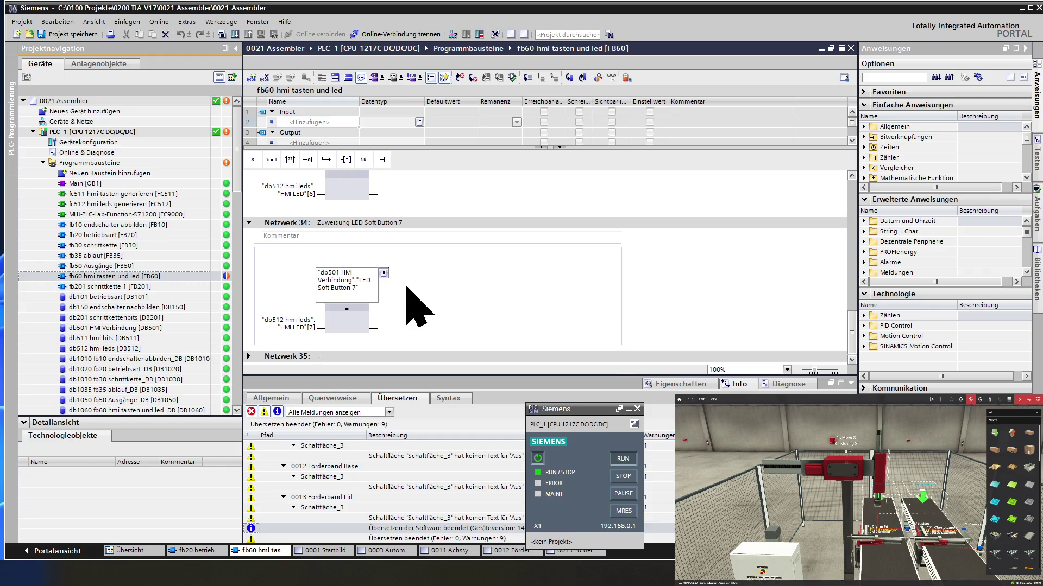
Copy network 34 as network 35 titled Soft Button 8, mapping HMI LED[8] to LED Soft Button 8
{"action": "right_click", "coordinate": [274, 222]}
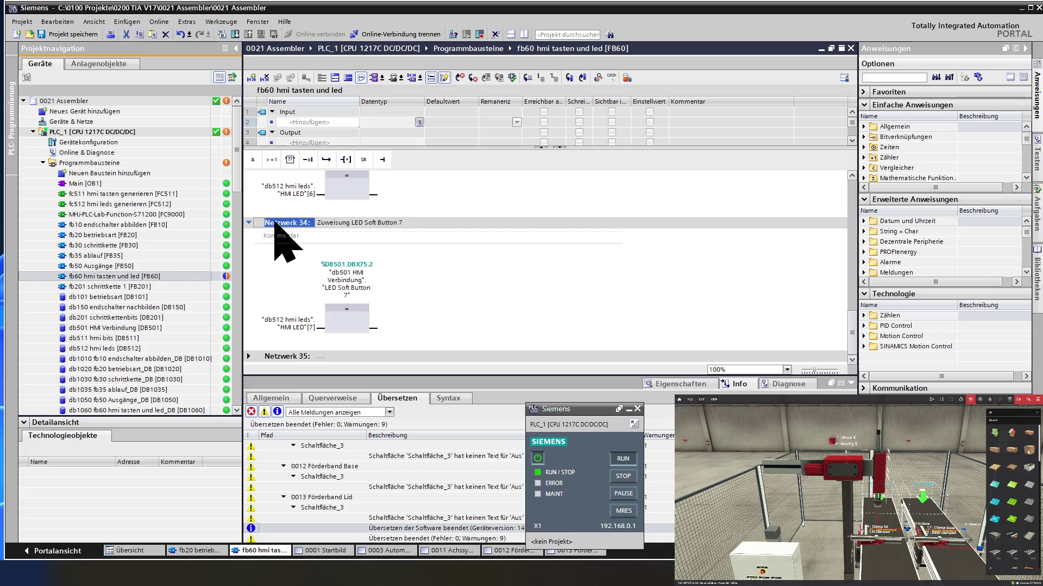
{"action": "left_click", "coordinate": [287, 248]}
{"action": "right_click", "coordinate": [284, 224]}
{"action": "left_click", "coordinate": [310, 262]}
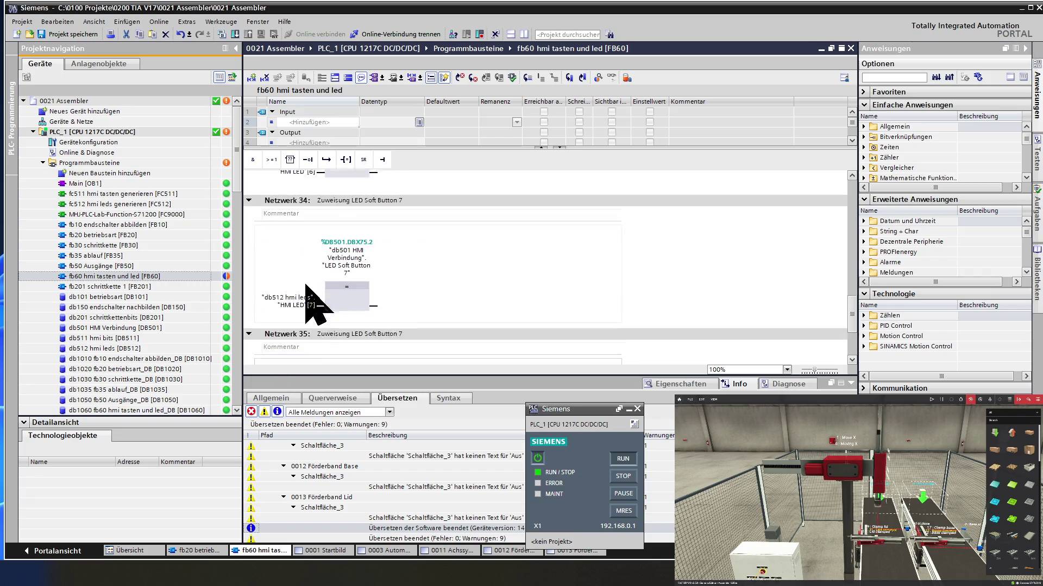
{"action": "left_click", "coordinate": [412, 274]}
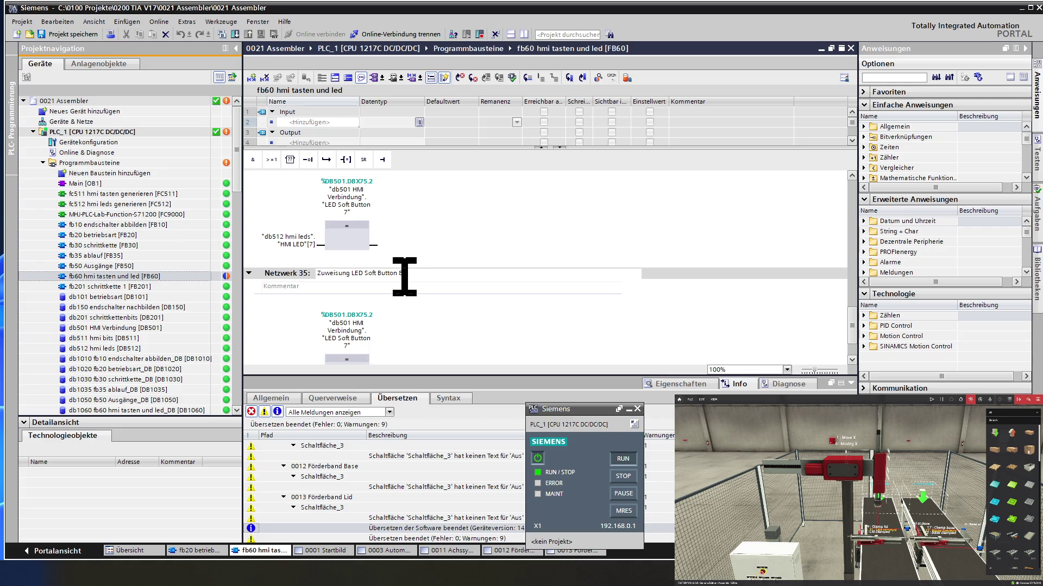
{"action": "type", "text": "8"}
{"action": "left_click", "coordinate": [337, 351]}
{"action": "left_click", "coordinate": [359, 335]}
{"action": "left_click", "coordinate": [372, 332]}
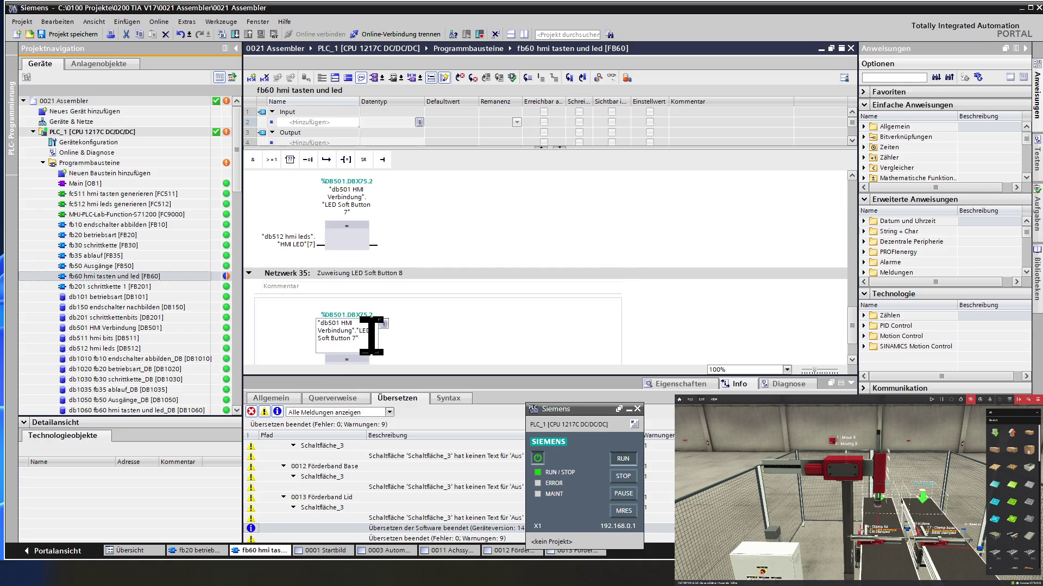
{"action": "type", "text": "8"}
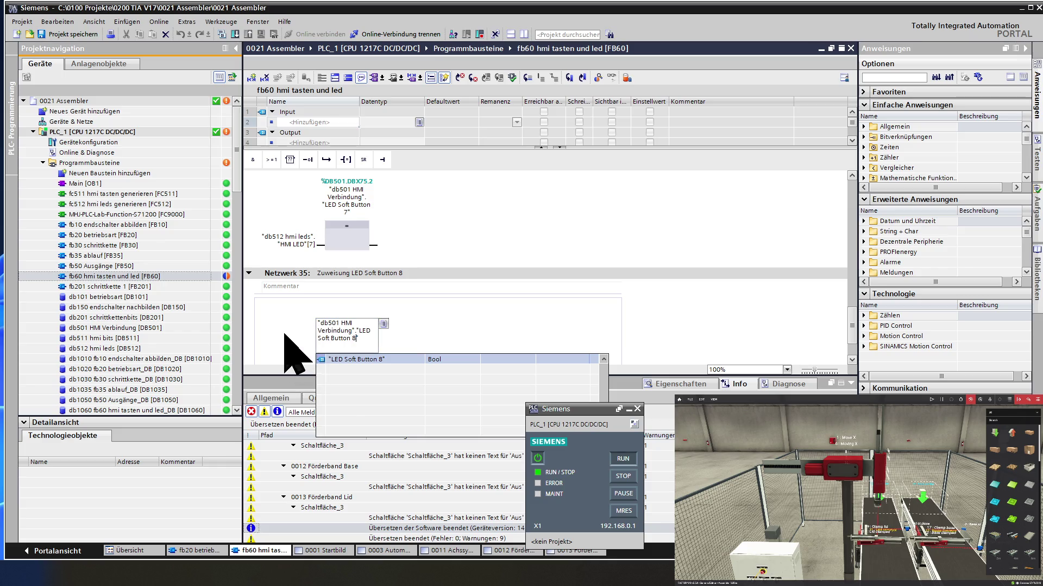
{"action": "key", "text": "Return"}
{"action": "left_click", "coordinate": [301, 324]}
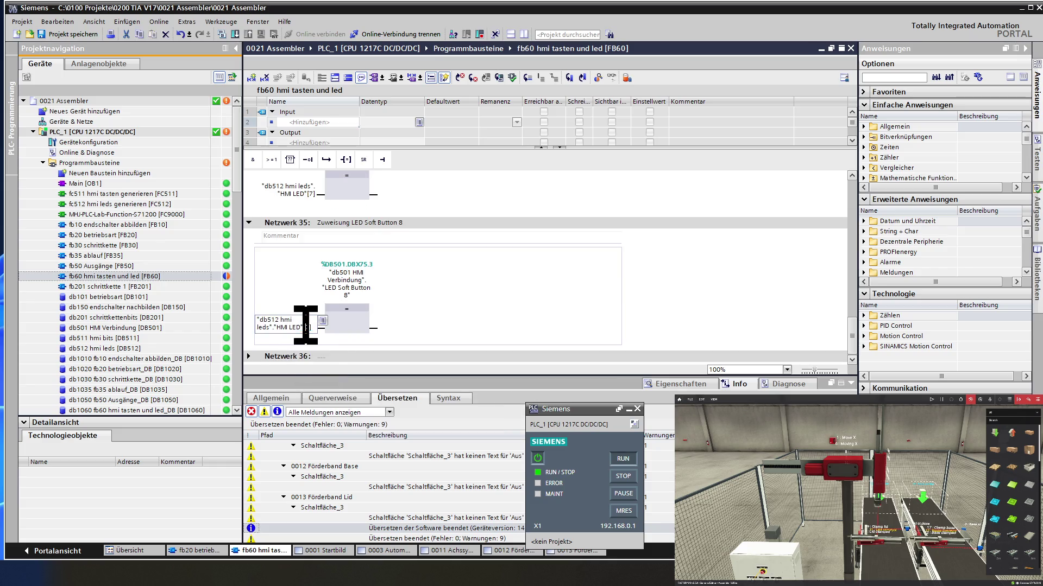
{"action": "key", "text": "BackSpace"}
{"action": "type", "text": "8"}
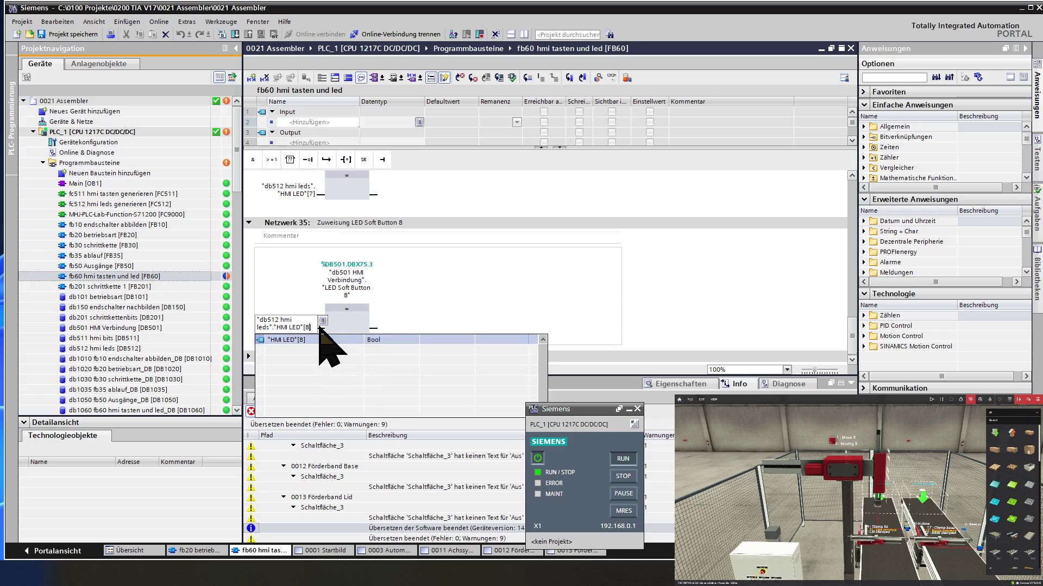
{"action": "key", "text": "Return"}
{"action": "left_click", "coordinate": [365, 308]}
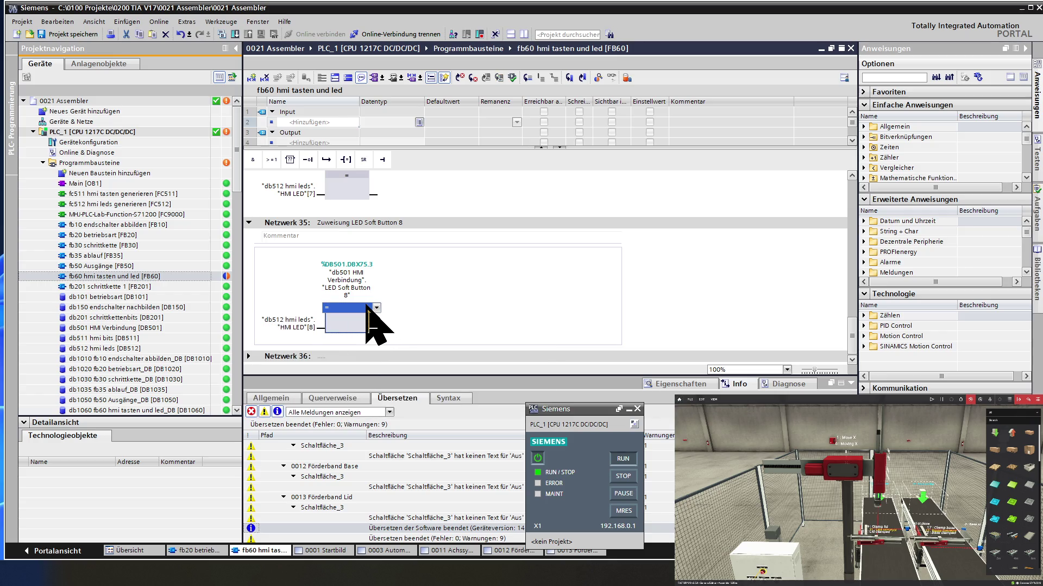
Copy network 35 for the next assignment network
{"action": "right_click", "coordinate": [276, 223]}
{"action": "left_click", "coordinate": [290, 253]}
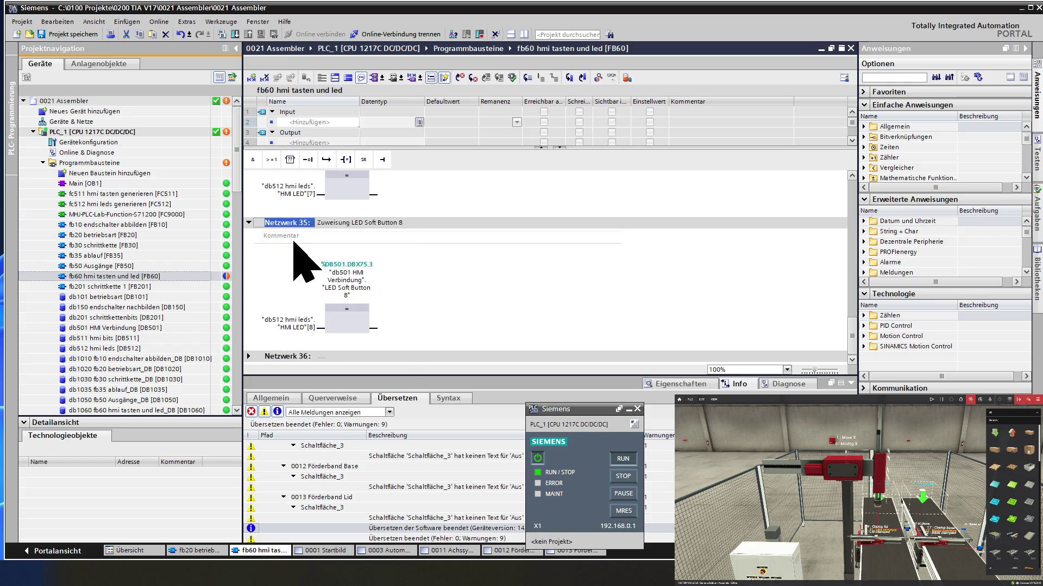
Paste network 36 and remap it to LED Soft Button 9 and HMI LED[9]
{"action": "right_click", "coordinate": [307, 241]}
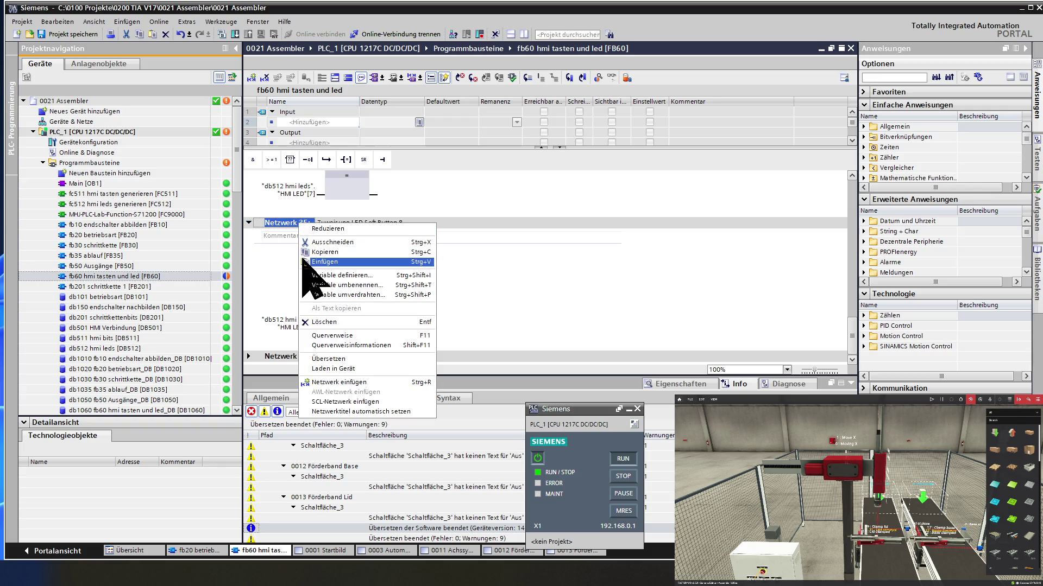
{"action": "left_click", "coordinate": [303, 255]}
{"action": "left_click", "coordinate": [417, 273]}
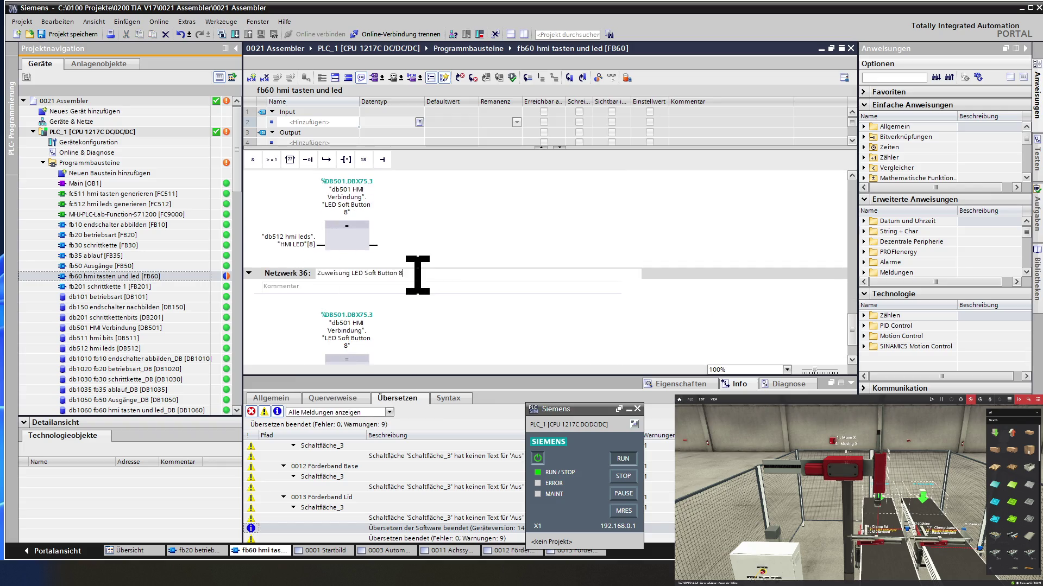
{"action": "type", "text": "9"}
{"action": "left_click", "coordinate": [341, 326]}
{"action": "left_click", "coordinate": [364, 339]}
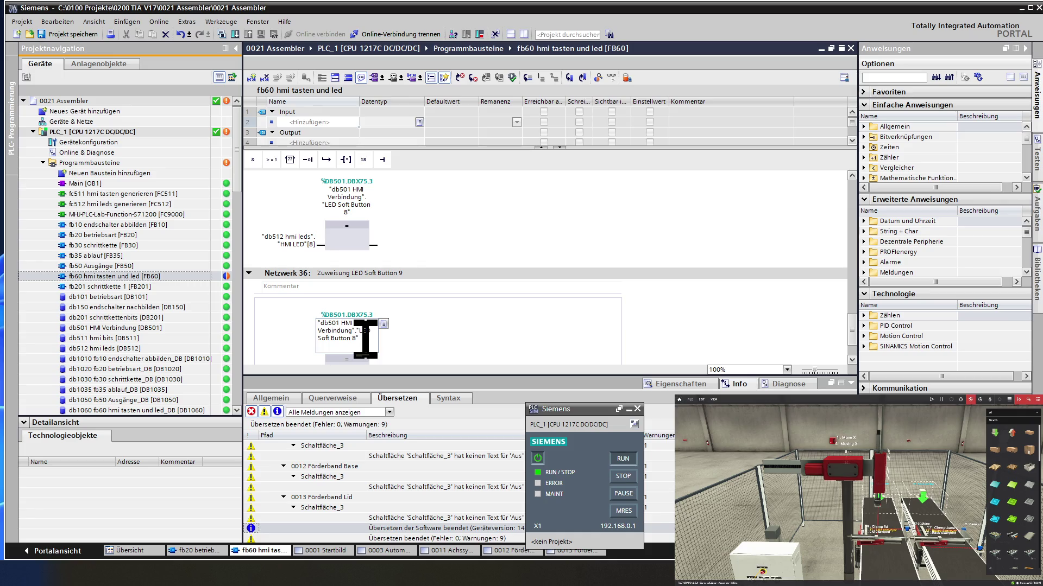
{"action": "key", "text": "BackSpace"}
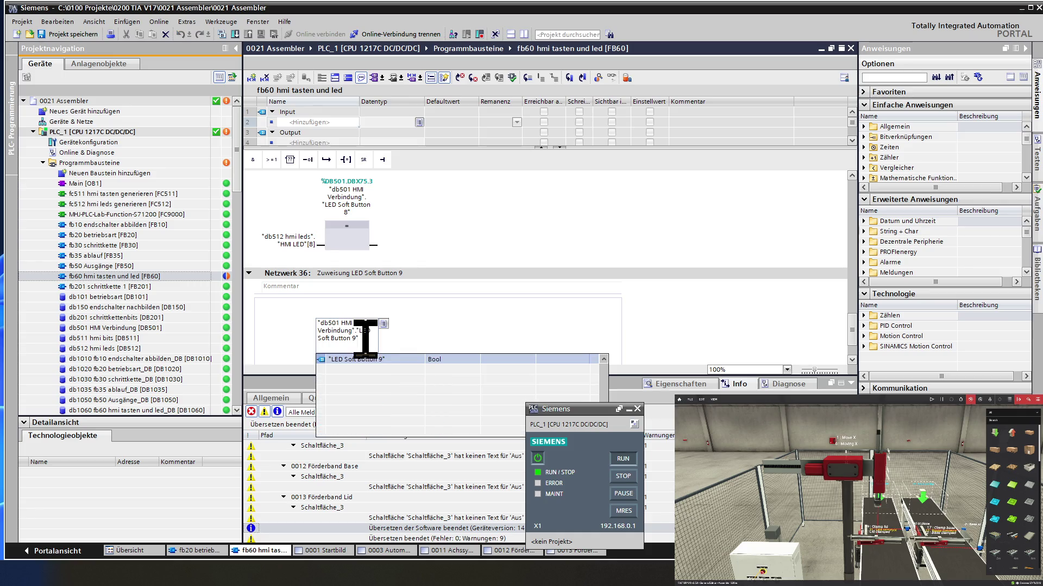
{"action": "key", "text": "Return"}
{"action": "scroll", "coordinate": [408, 349], "scroll_direction": "down", "scroll_amount": 1}
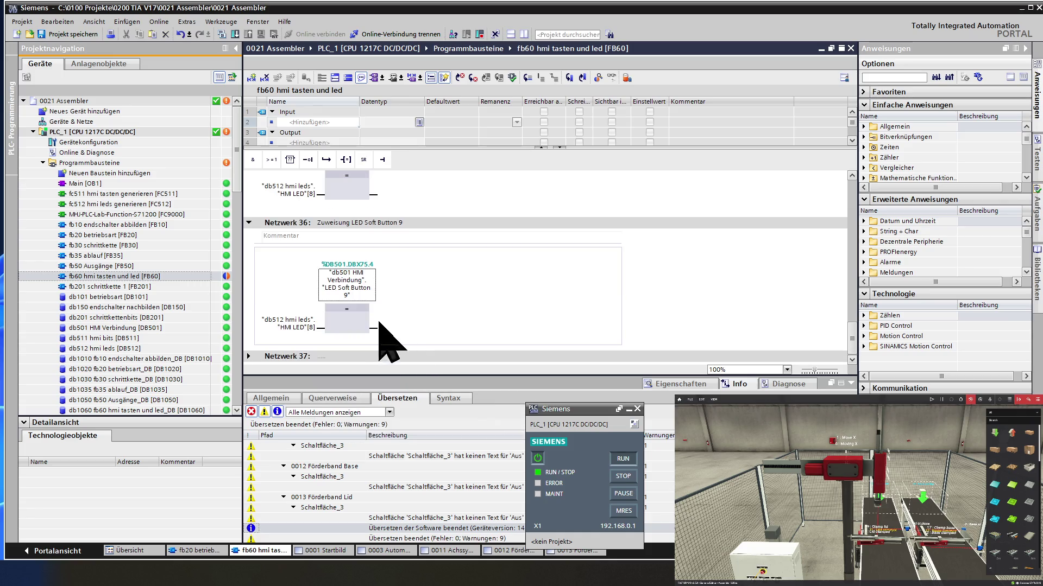
{"action": "double_click", "coordinate": [293, 324]}
{"action": "left_click", "coordinate": [301, 327]}
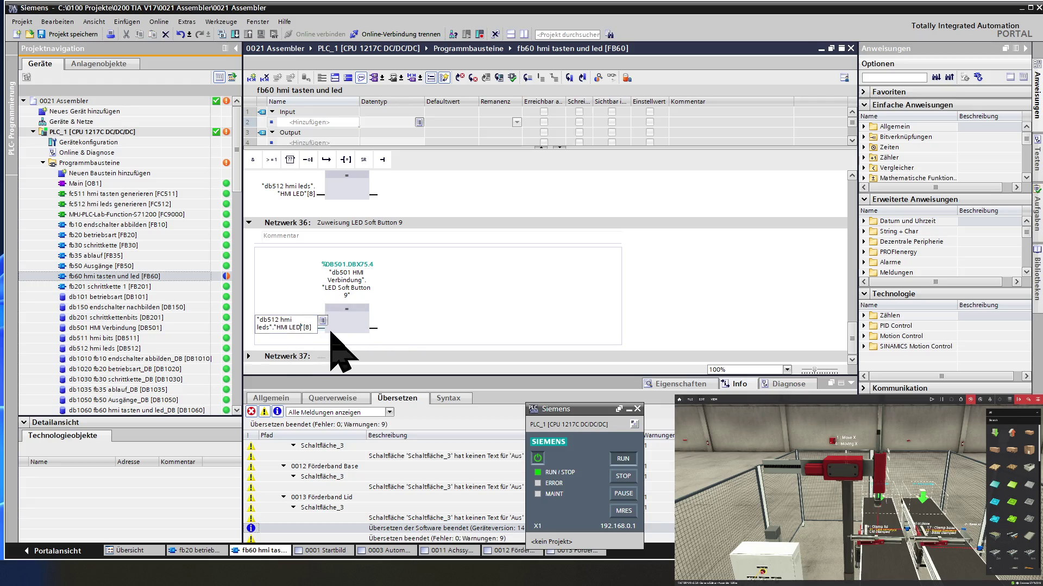
{"action": "key", "text": "Delete"}
{"action": "type", "text": "9"}
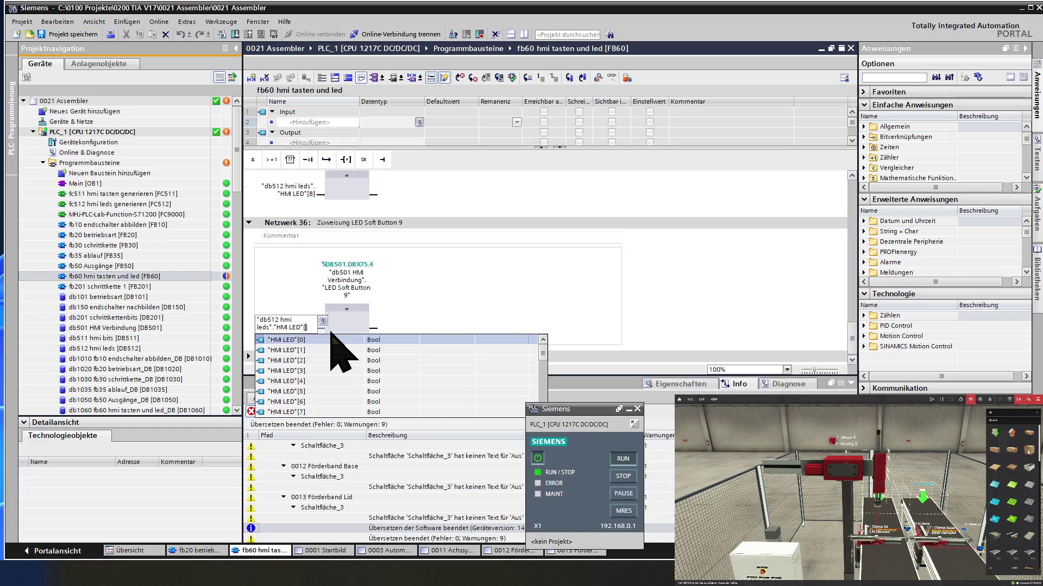
{"action": "key", "text": "Return"}
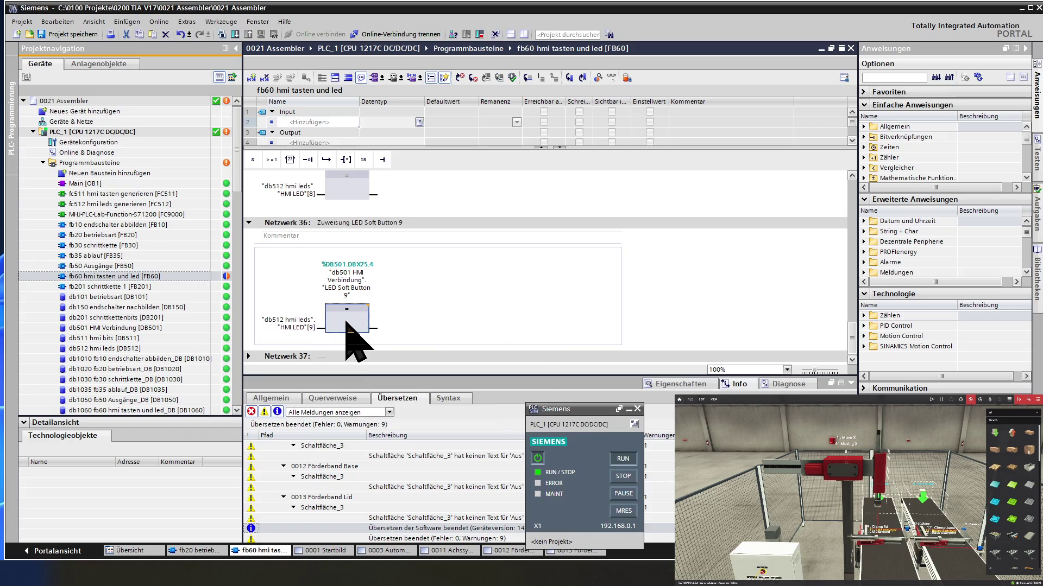
Copy network 36 as Netzwerk 37 titled Zuweisung LED Soft Button 10
{"action": "left_click", "coordinate": [277, 223]}
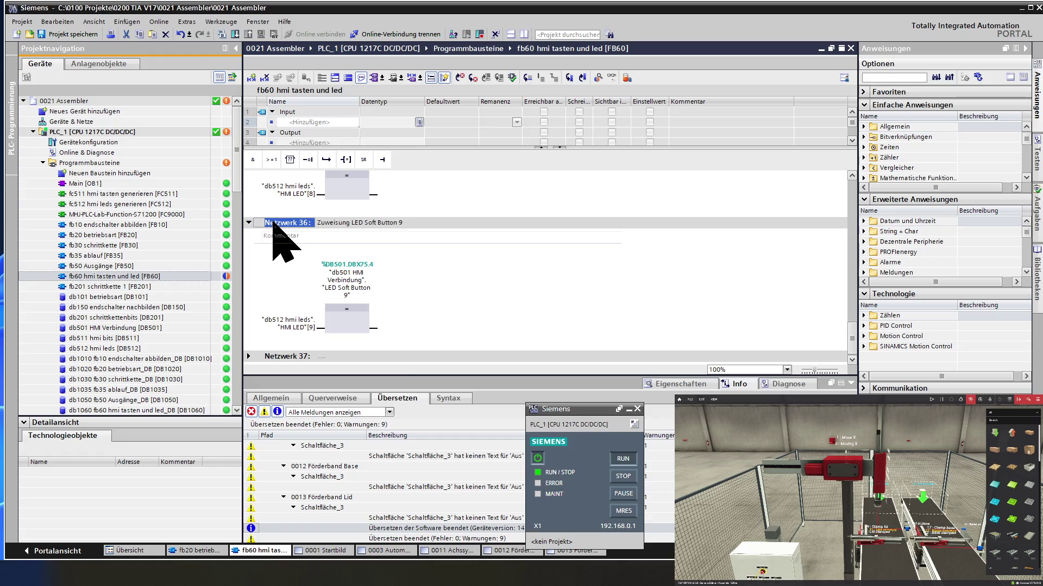
{"action": "right_click", "coordinate": [280, 223]}
{"action": "left_click", "coordinate": [286, 237]}
{"action": "right_click", "coordinate": [289, 228]}
{"action": "left_click", "coordinate": [297, 254]}
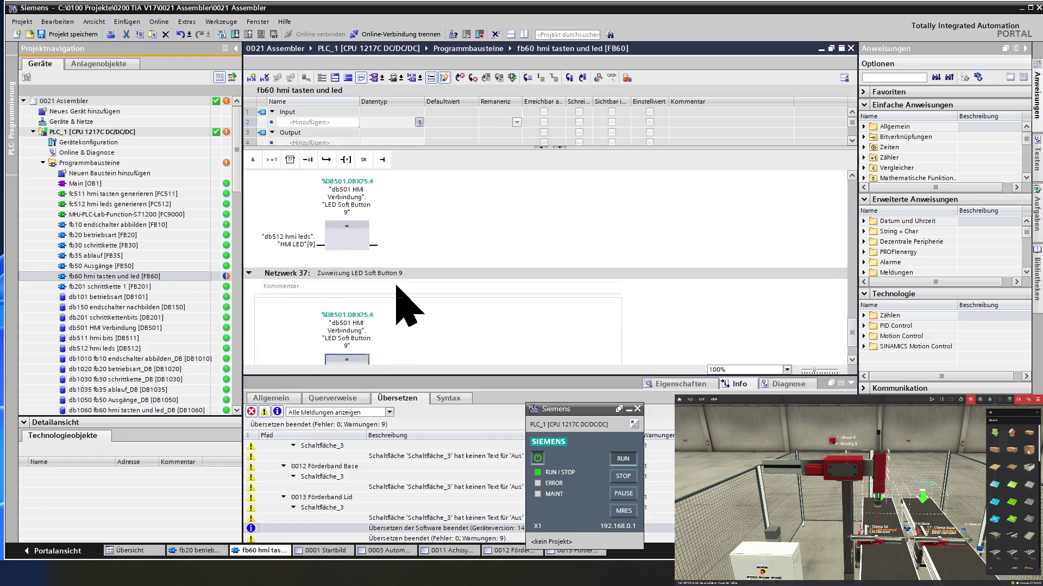
{"action": "left_click", "coordinate": [423, 274]}
{"action": "type", "text": "10"}
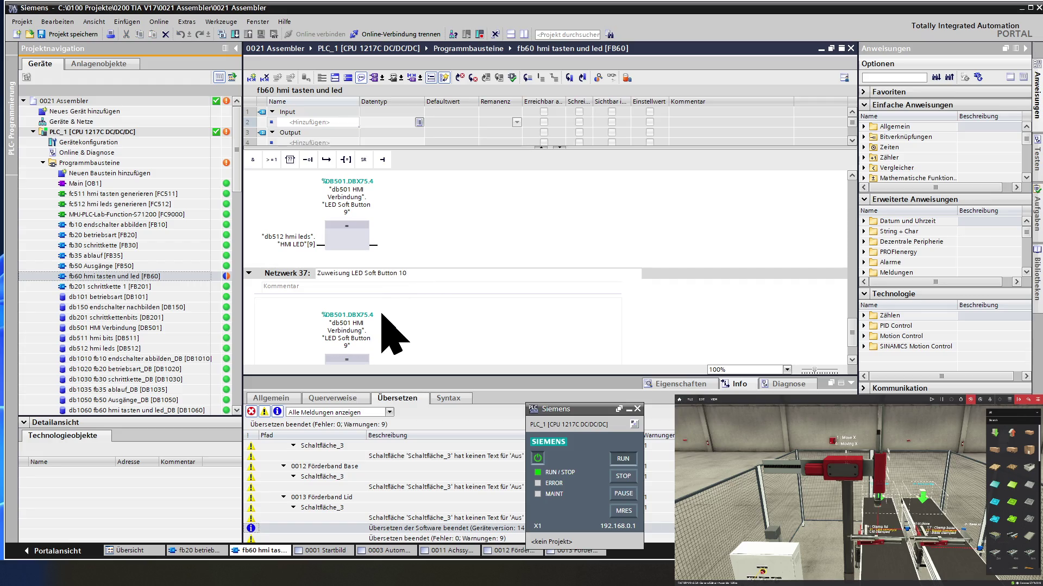
{"action": "left_click", "coordinate": [384, 326]}
Remap Netzwerk 37 to LED Soft Button 10 and HMI LED[10], then start the PLC download
{"action": "left_click", "coordinate": [348, 333]}
{"action": "left_click", "coordinate": [359, 336]}
{"action": "key", "text": "BackSpace"}
{"action": "type", "text": "1"}
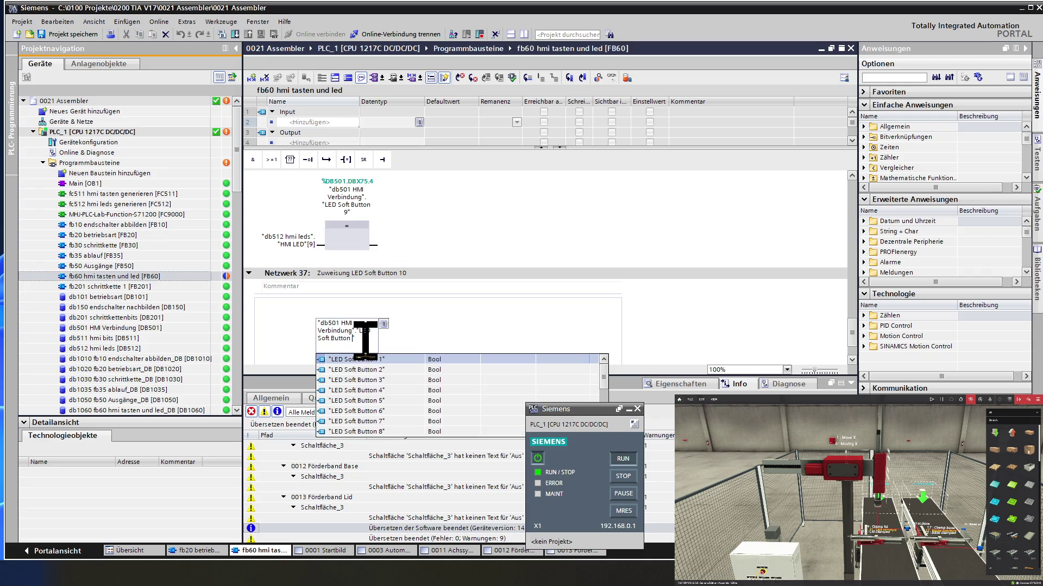
{"action": "type", "text": "0"}
{"action": "key", "text": "Return"}
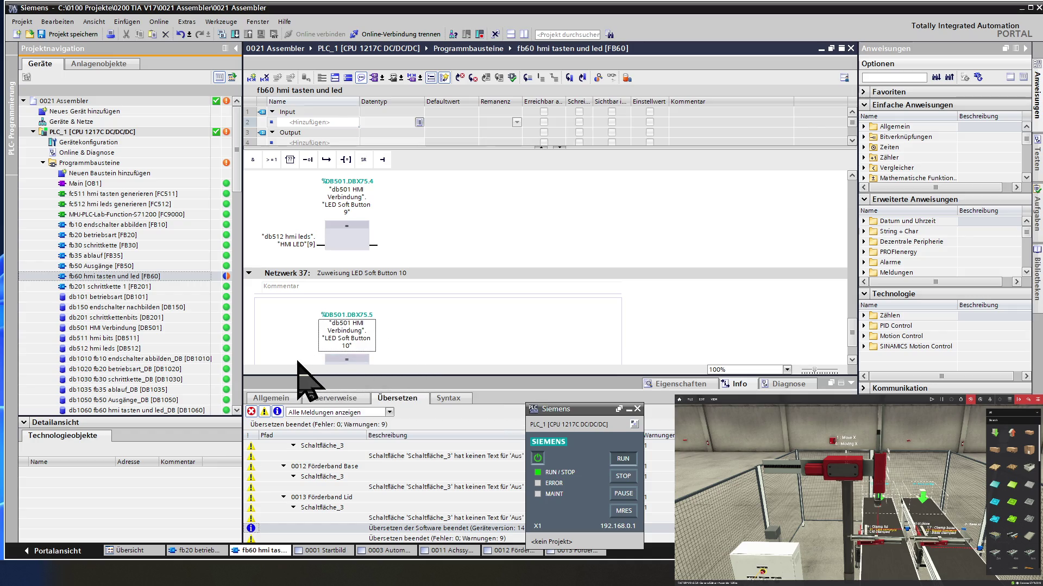
{"action": "scroll", "coordinate": [280, 349], "scroll_direction": "down", "scroll_amount": 2}
{"action": "left_click", "coordinate": [282, 326]}
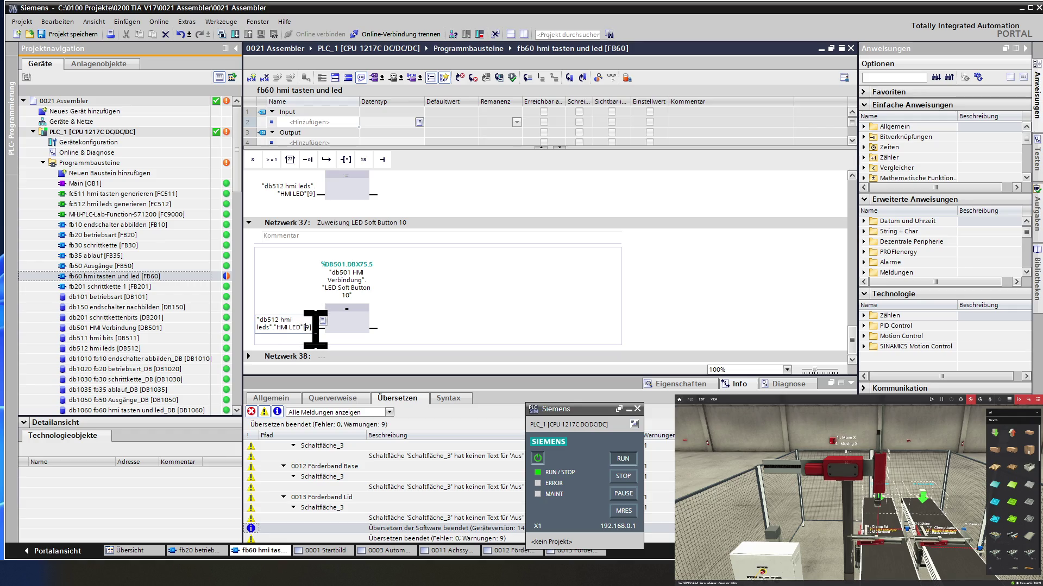
{"action": "key", "text": "BackSpace"}
{"action": "type", "text": "0"}
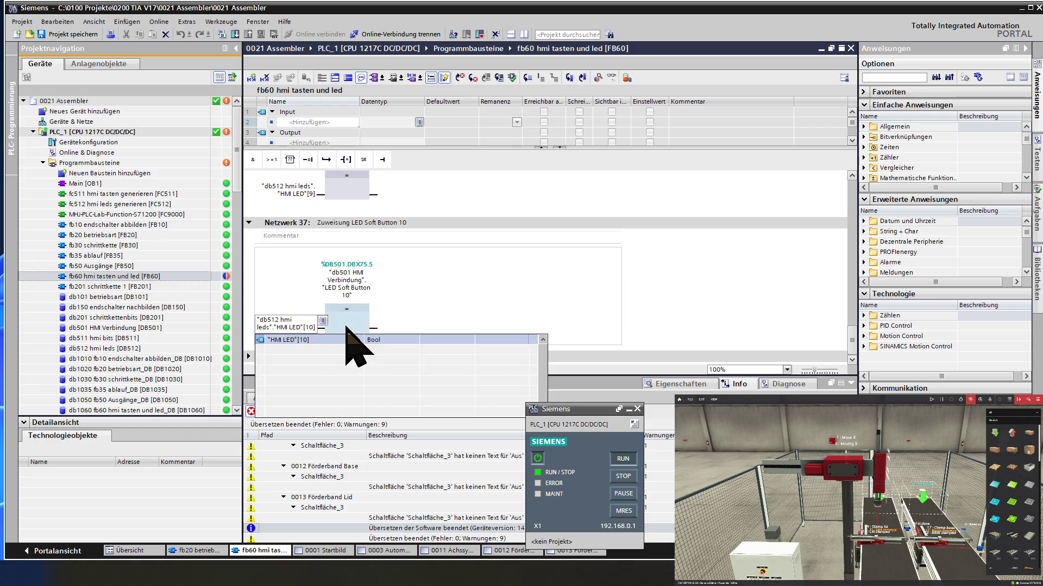
{"action": "left_click", "coordinate": [347, 327]}
{"action": "left_click", "coordinate": [437, 313]}
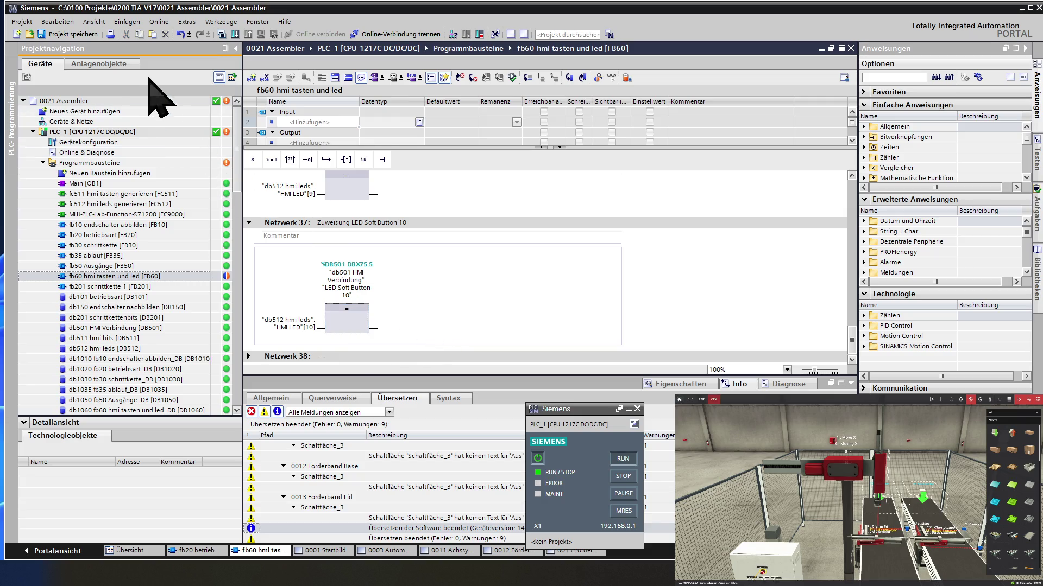
{"action": "left_click", "coordinate": [235, 35]}
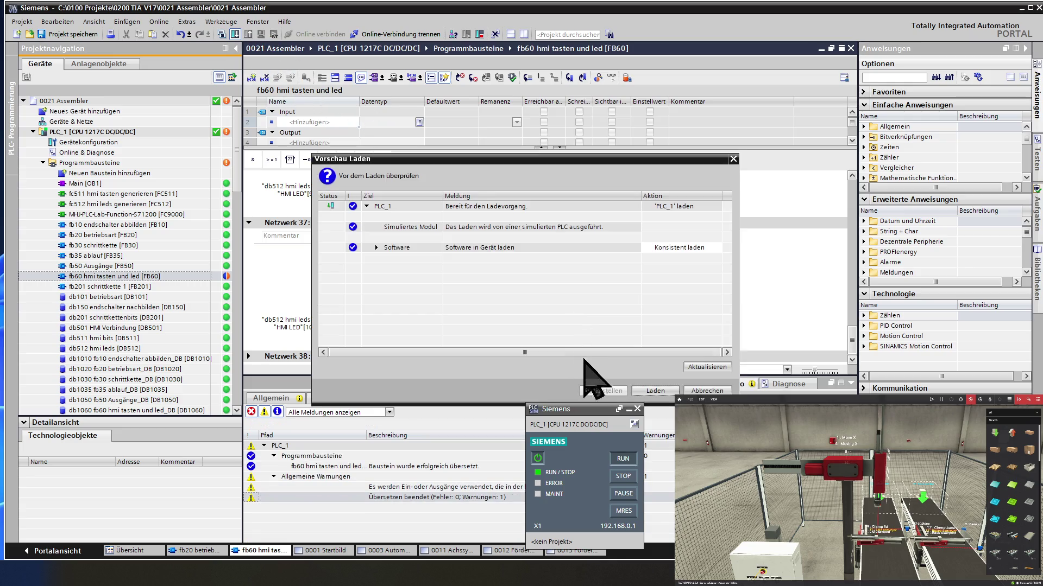
Confirm Laden in the Vorschau Laden dialog and close the download results
{"action": "left_click", "coordinate": [651, 392]}
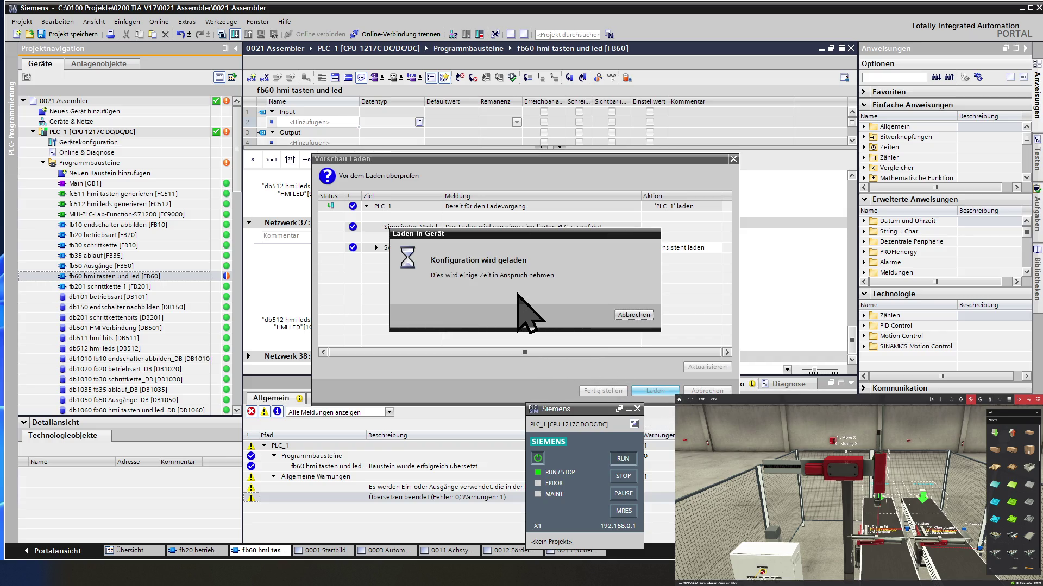
{"action": "key", "text": "Return"}
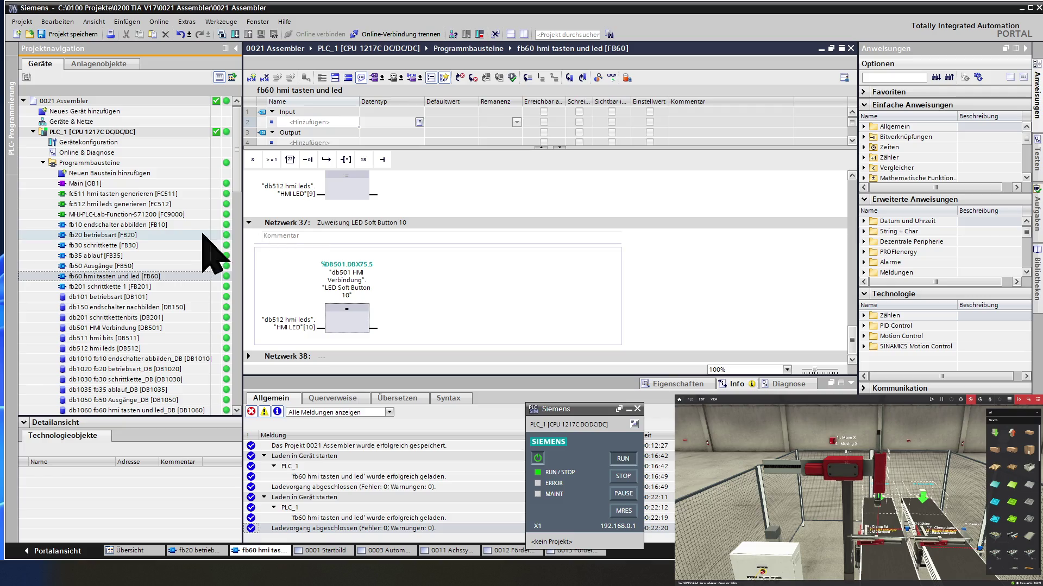
Start the HMI_1 runtime simulation from the 0001 Startbild screen
{"action": "left_click", "coordinate": [131, 318]}
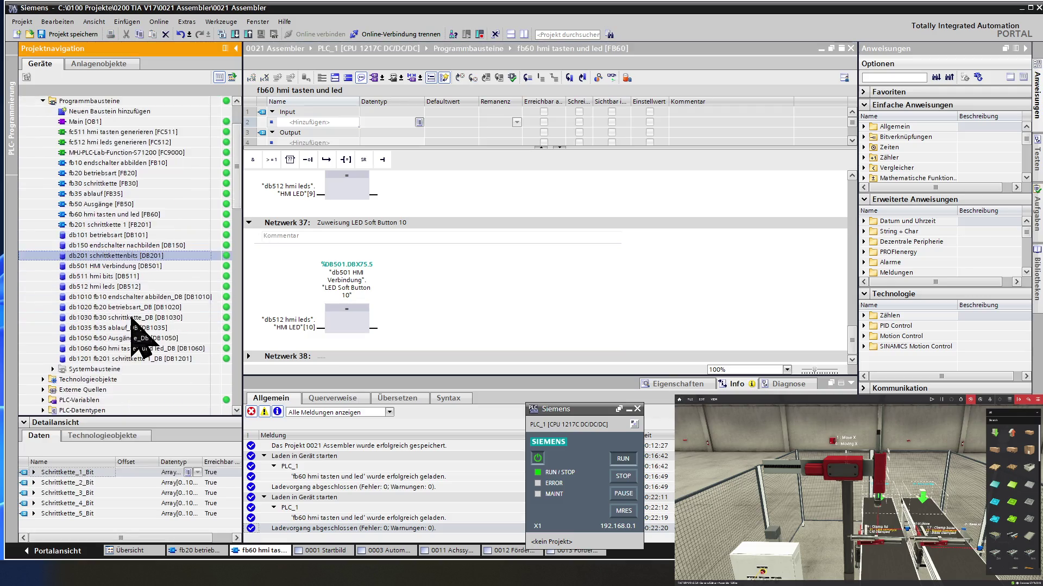
{"action": "scroll", "coordinate": [131, 320], "scroll_direction": "down", "scroll_amount": 3}
{"action": "scroll", "coordinate": [131, 321], "scroll_direction": "down", "scroll_amount": 2}
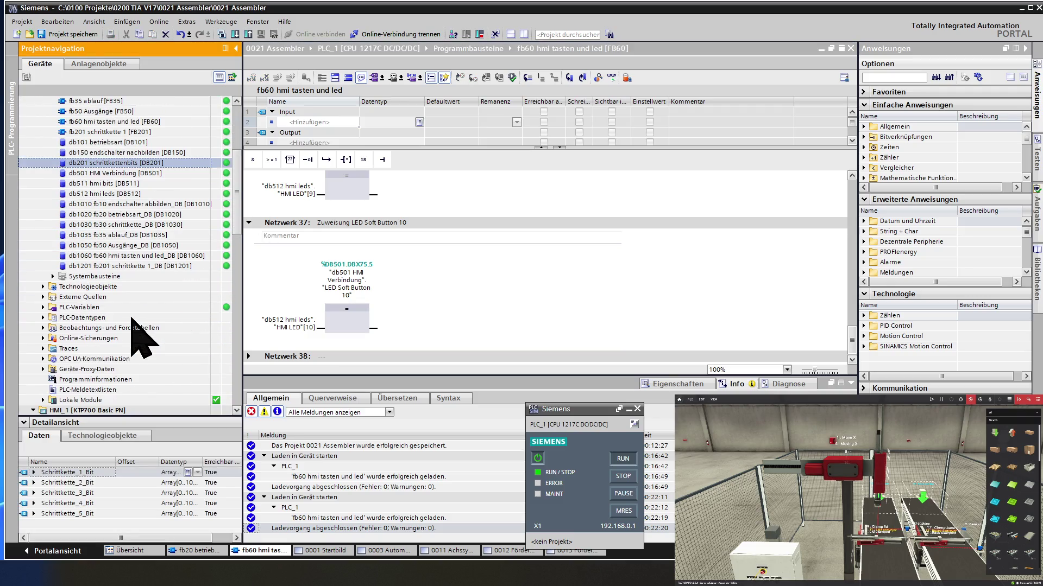
{"action": "scroll", "coordinate": [130, 358], "scroll_direction": "down", "scroll_amount": 1}
{"action": "scroll", "coordinate": [129, 367], "scroll_direction": "down", "scroll_amount": 1}
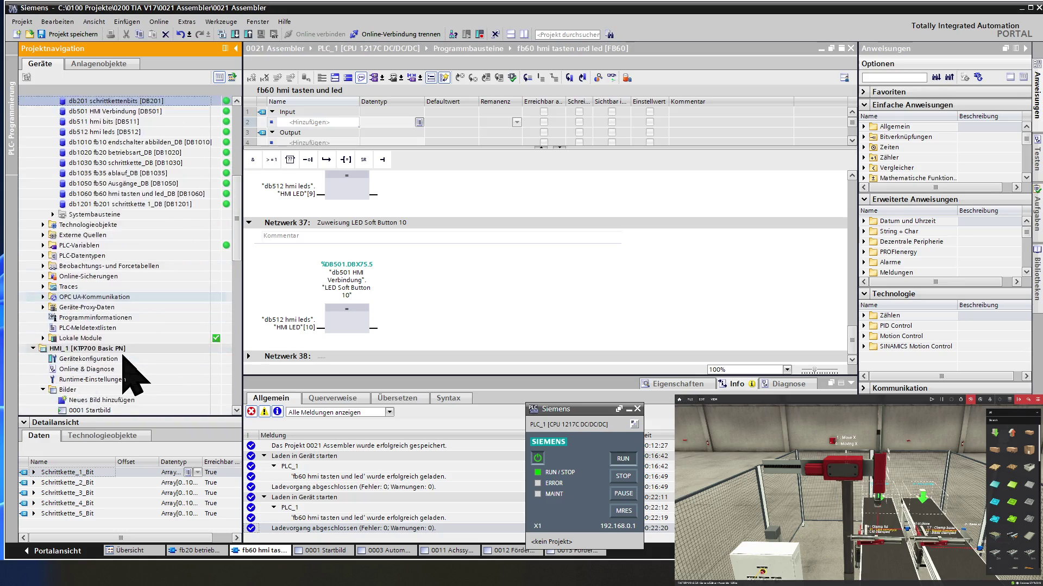
{"action": "scroll", "coordinate": [134, 376], "scroll_direction": "down", "scroll_amount": 4}
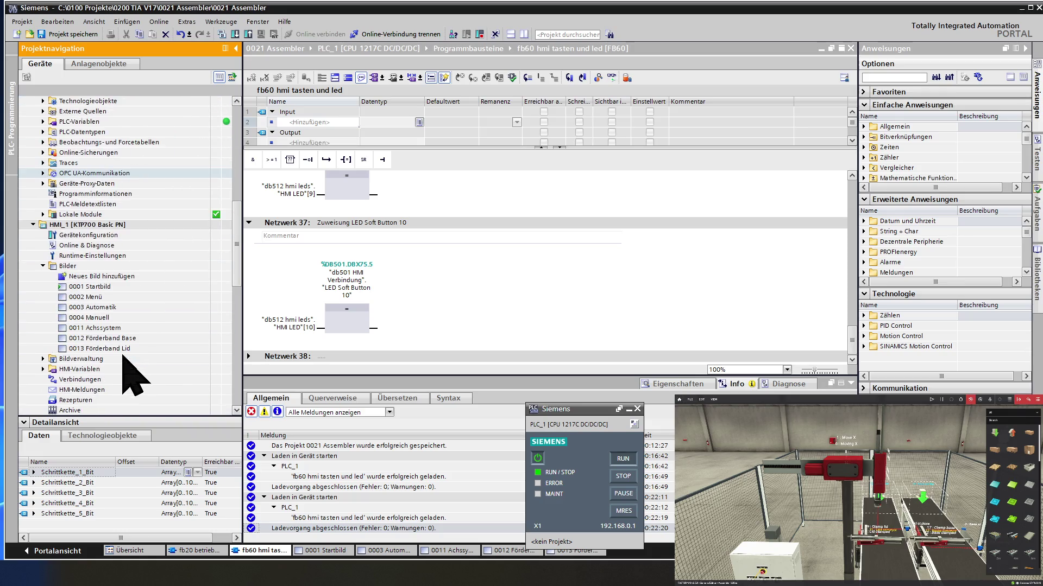
{"action": "left_click", "coordinate": [125, 288]}
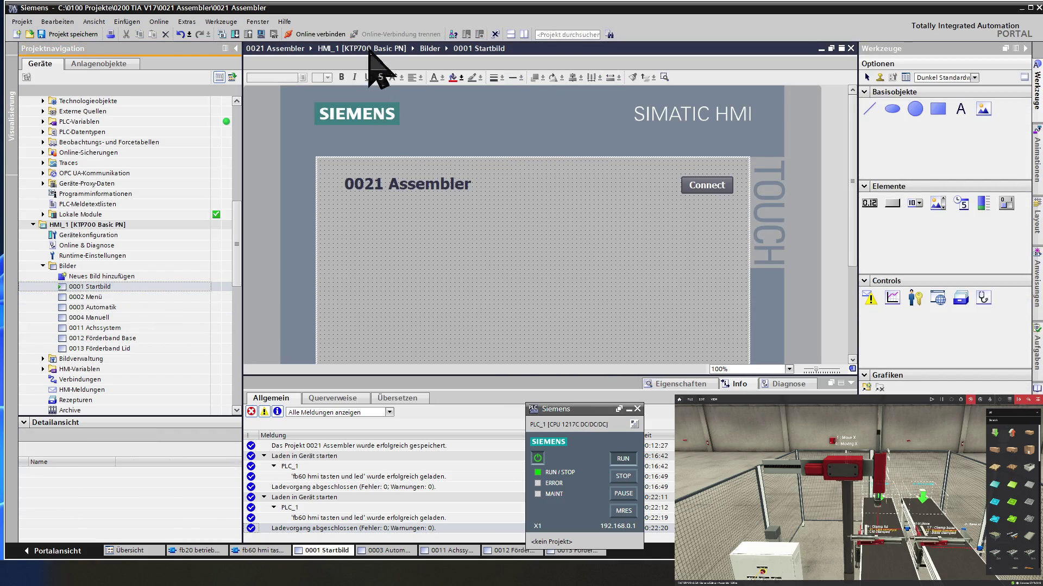
{"action": "left_click", "coordinate": [262, 36]}
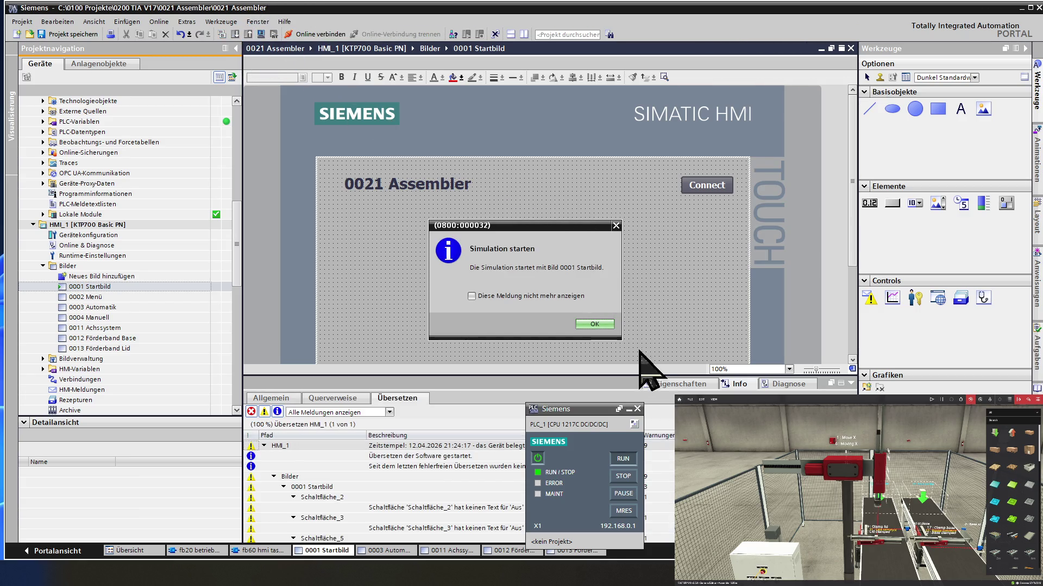
{"action": "left_click", "coordinate": [597, 324]}
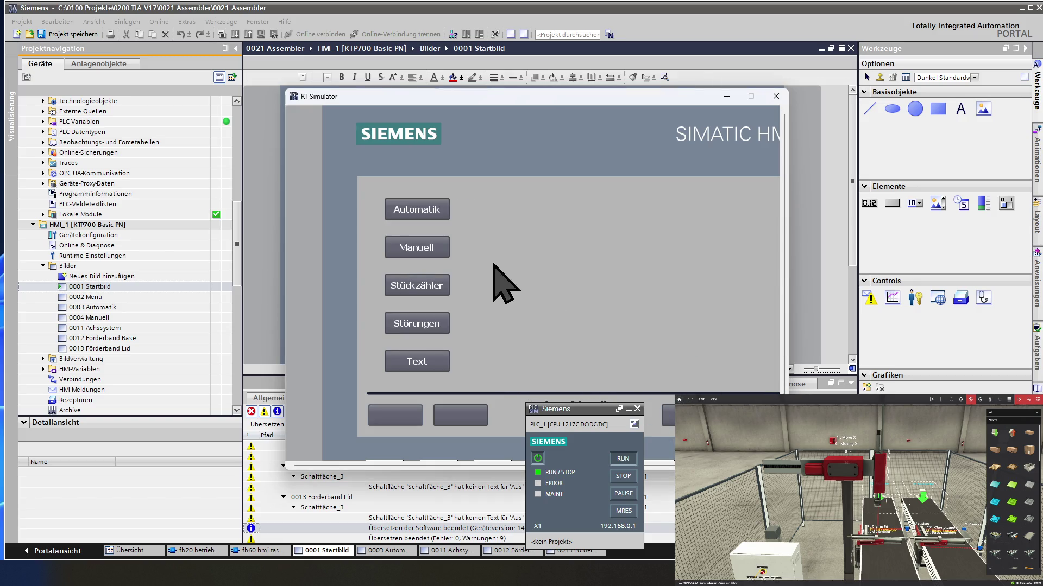
Check the soft-button LEDs on the Manuell, Achssystem and Förderband Base screens
{"action": "left_click", "coordinate": [423, 252]}
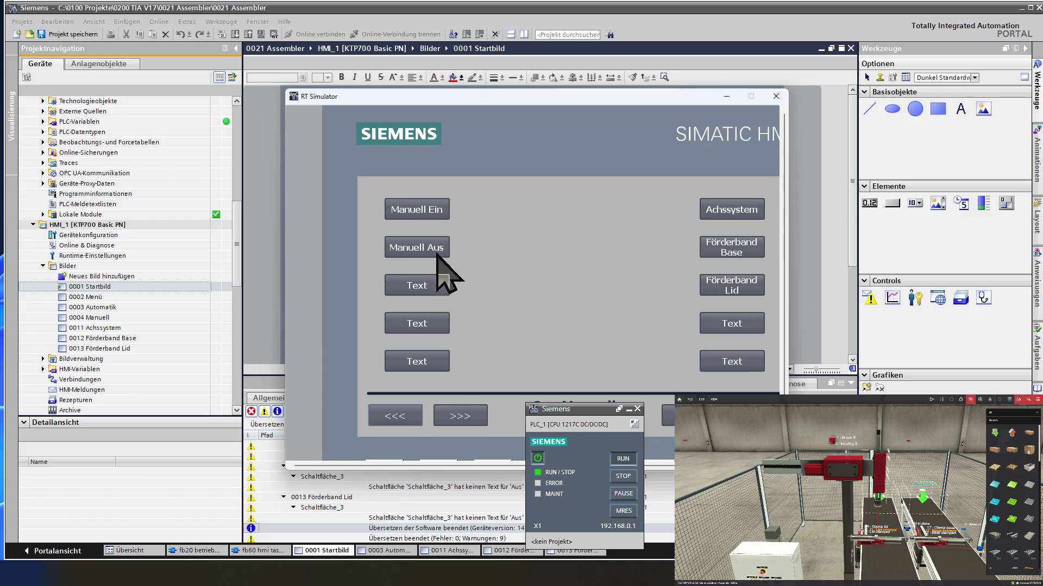
{"action": "left_click", "coordinate": [710, 216]}
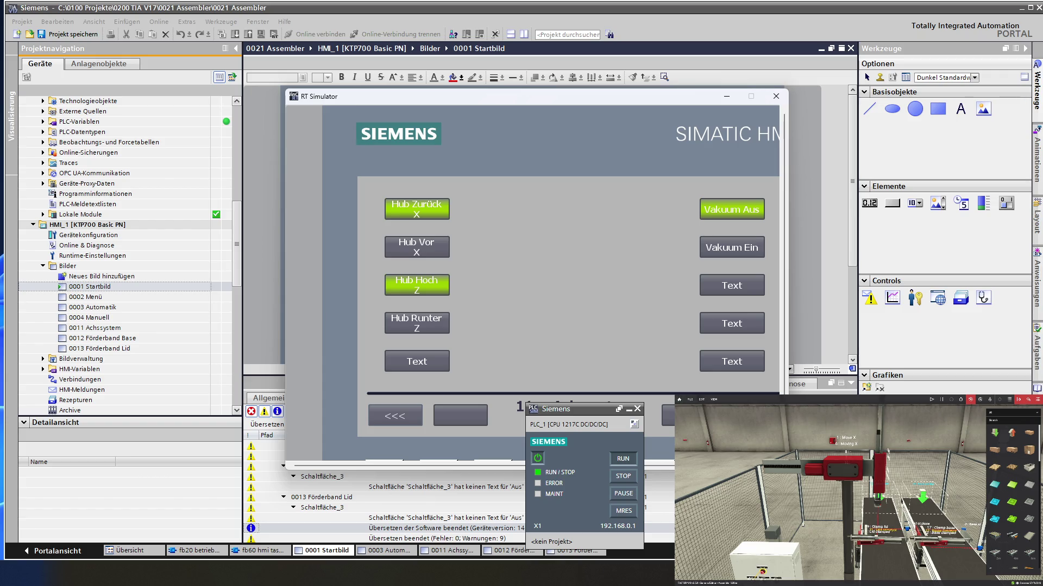
{"action": "left_click", "coordinate": [394, 417]}
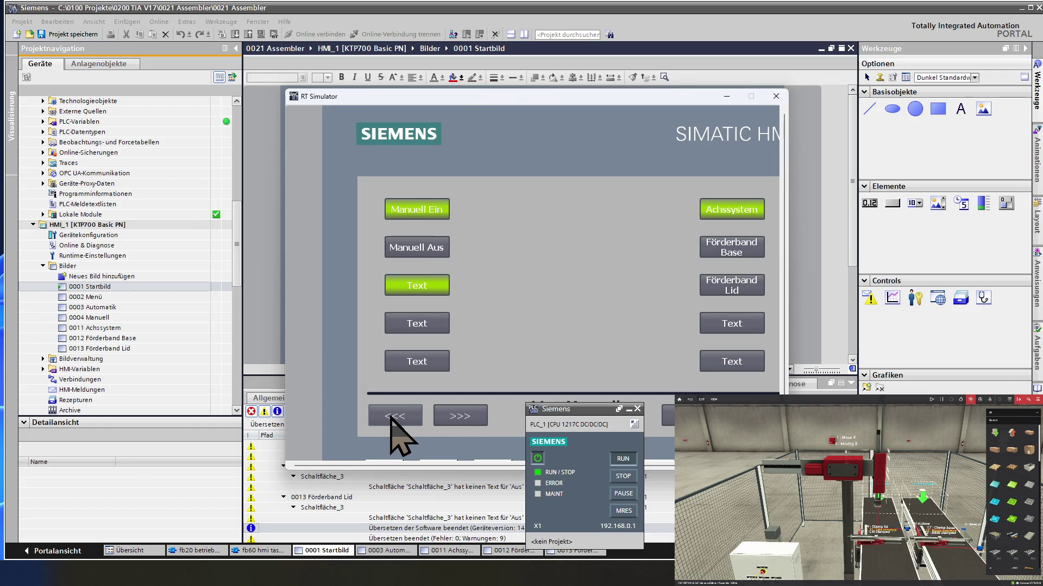
{"action": "left_click", "coordinate": [743, 258]}
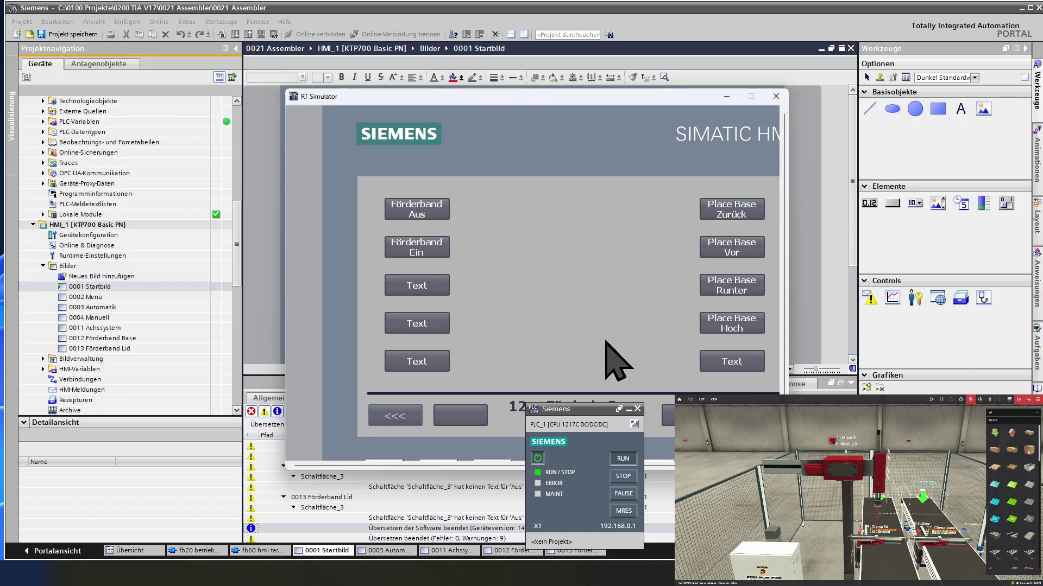
{"action": "left_click", "coordinate": [398, 418]}
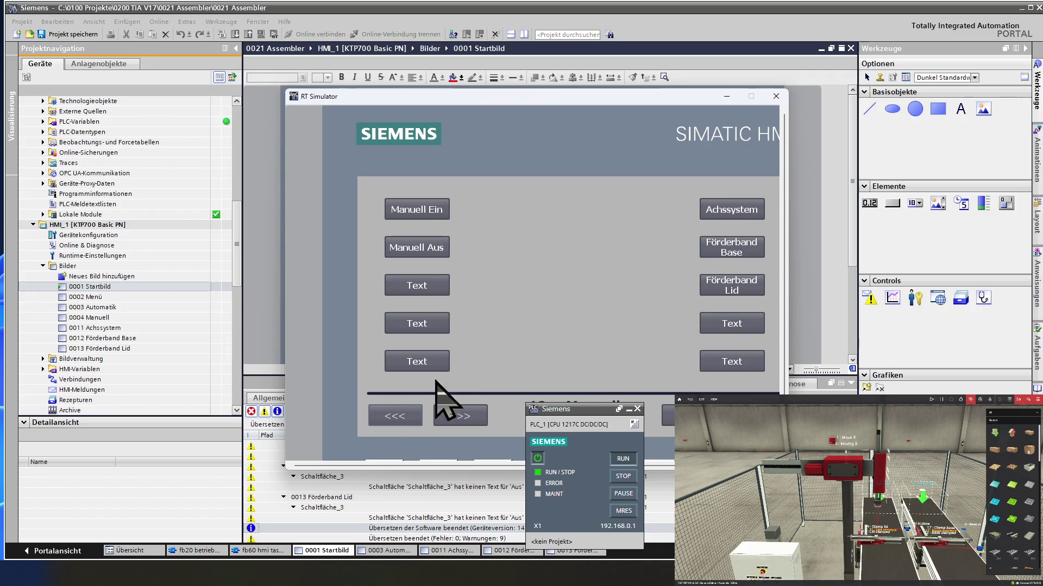
{"action": "left_click", "coordinate": [730, 214]}
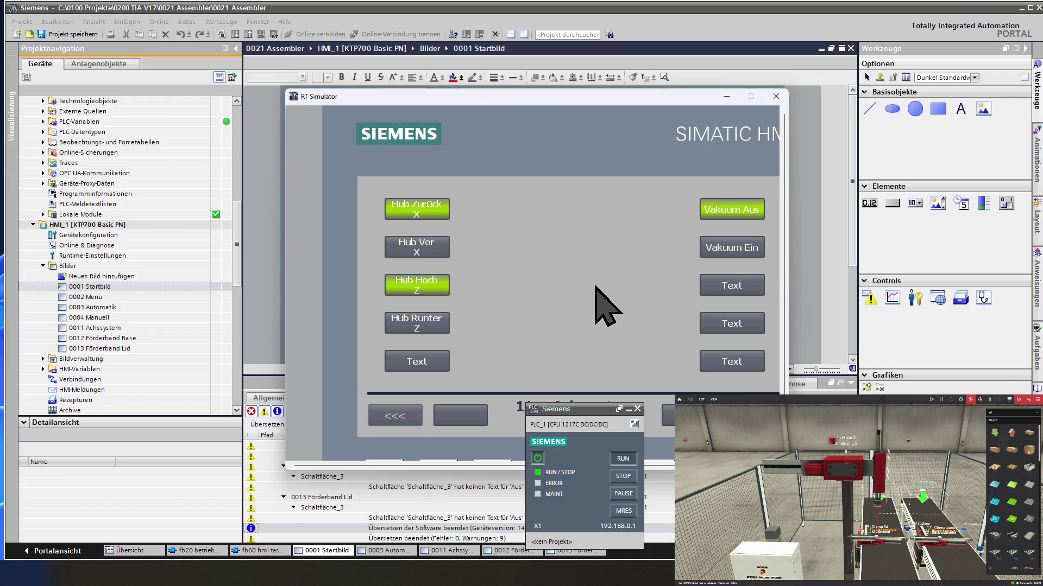
{"action": "left_click", "coordinate": [394, 417]}
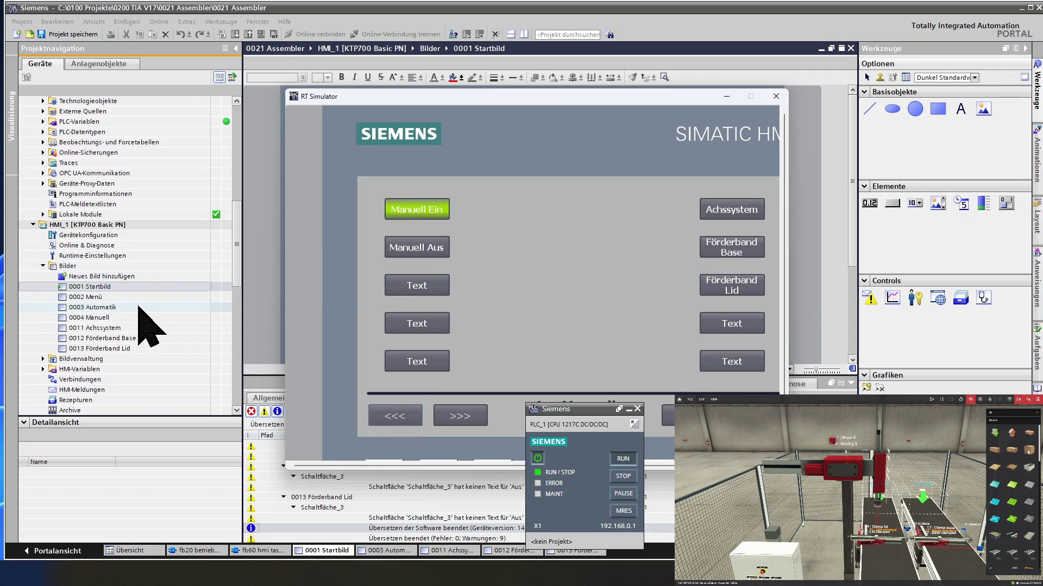
Close the RT Simulator and return to the project tree
{"action": "left_click", "coordinate": [776, 97]}
{"action": "left_click", "coordinate": [120, 317]}
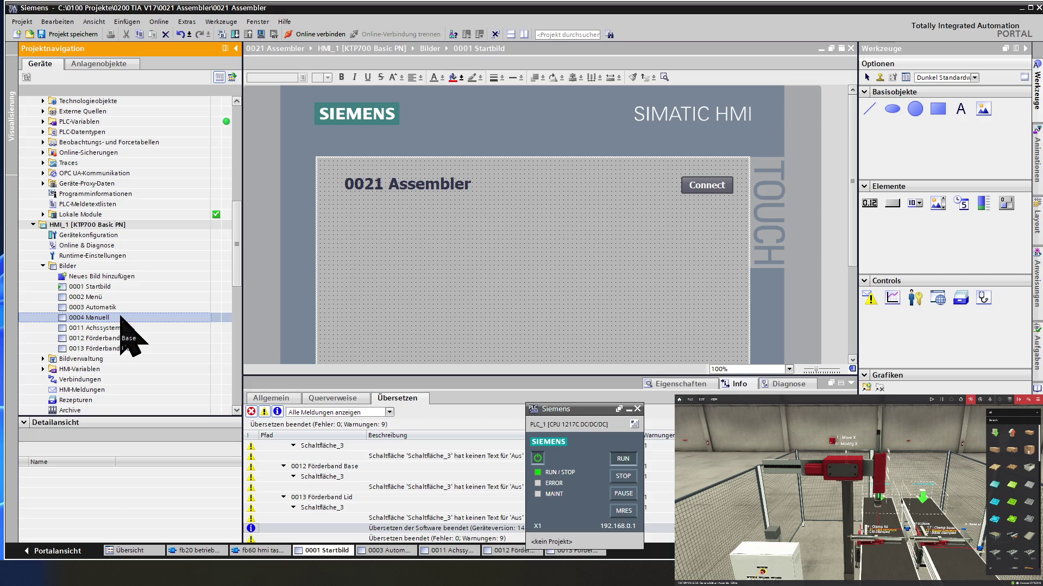
Show the full HMI tag table via HMI-Variablen > Alle Variablen anzeigen
{"action": "double_click", "coordinate": [106, 369]}
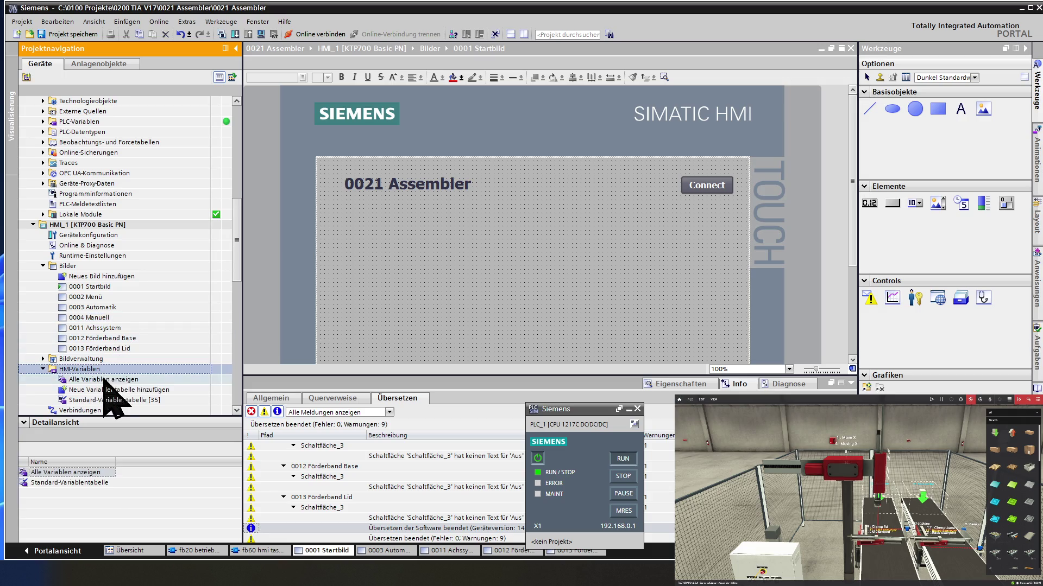
{"action": "double_click", "coordinate": [103, 379]}
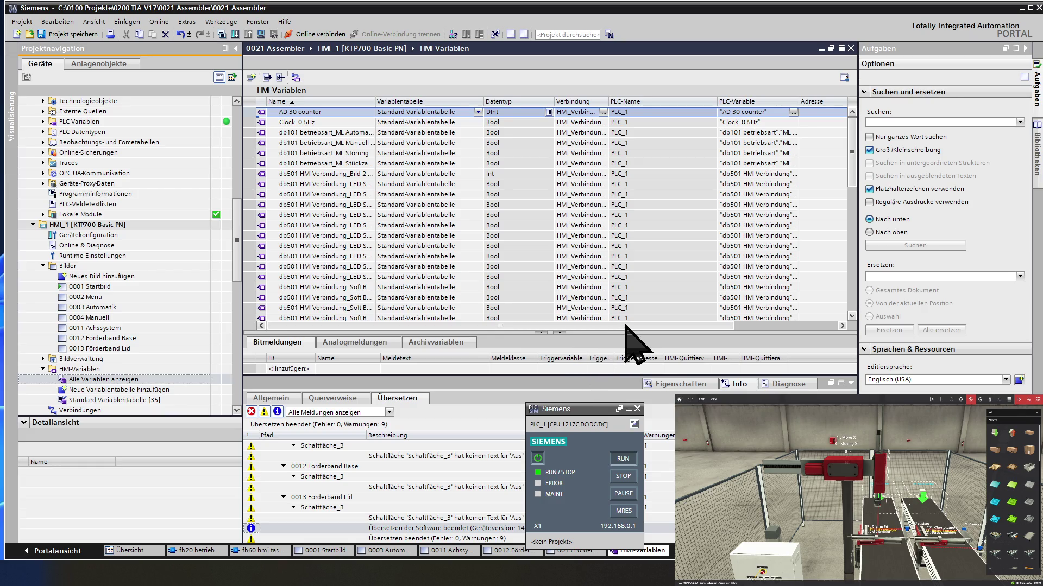
Start editing the Erfassungszyklus cells and widen the Name column
{"action": "left_click", "coordinate": [645, 325]}
{"action": "mouse_move", "coordinate": [644, 325]}
{"action": "left_mouse_down"}
{"action": "mouse_move", "coordinate": [678, 342]}
{"action": "mouse_move", "coordinate": [692, 327]}
{"action": "left_mouse_up"}
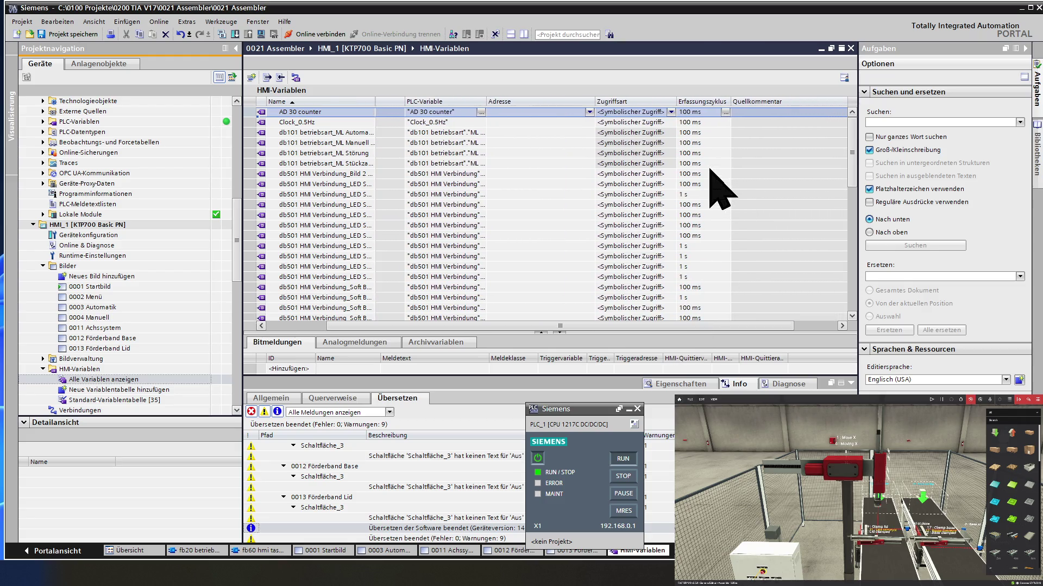
{"action": "left_click", "coordinate": [700, 144]}
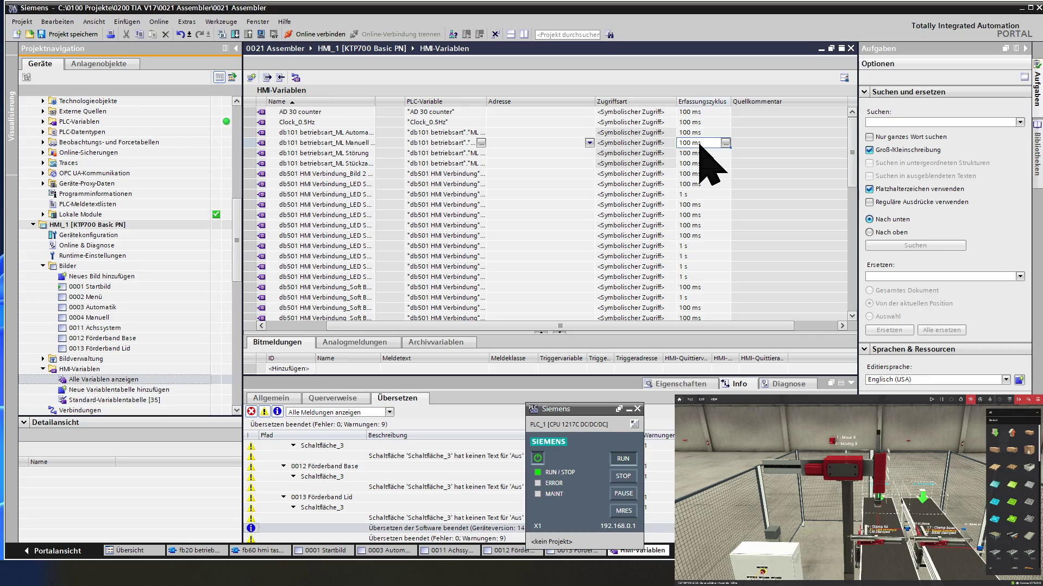
{"action": "left_click", "coordinate": [705, 185]}
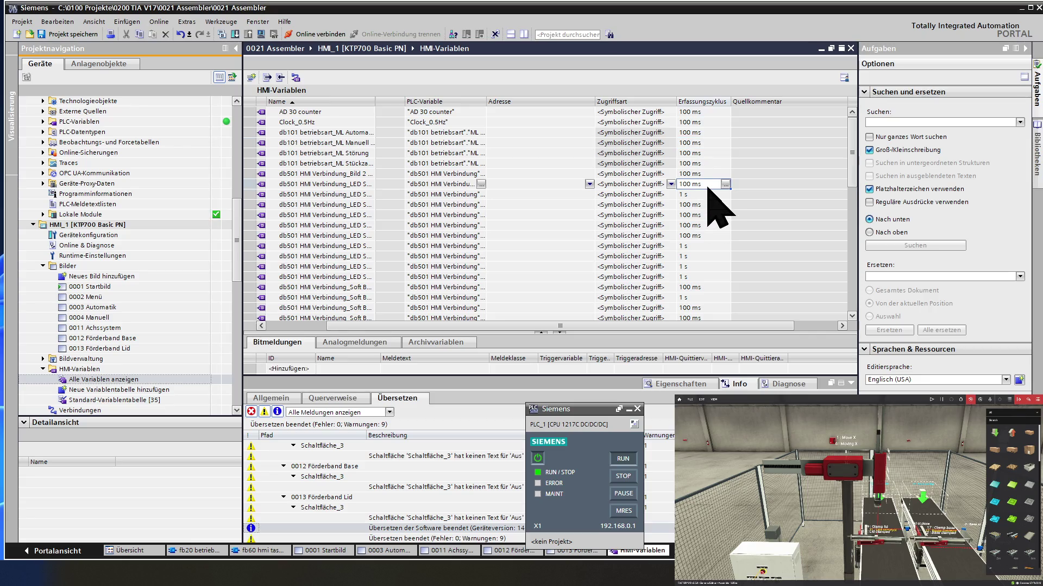
{"action": "left_click", "coordinate": [706, 195]}
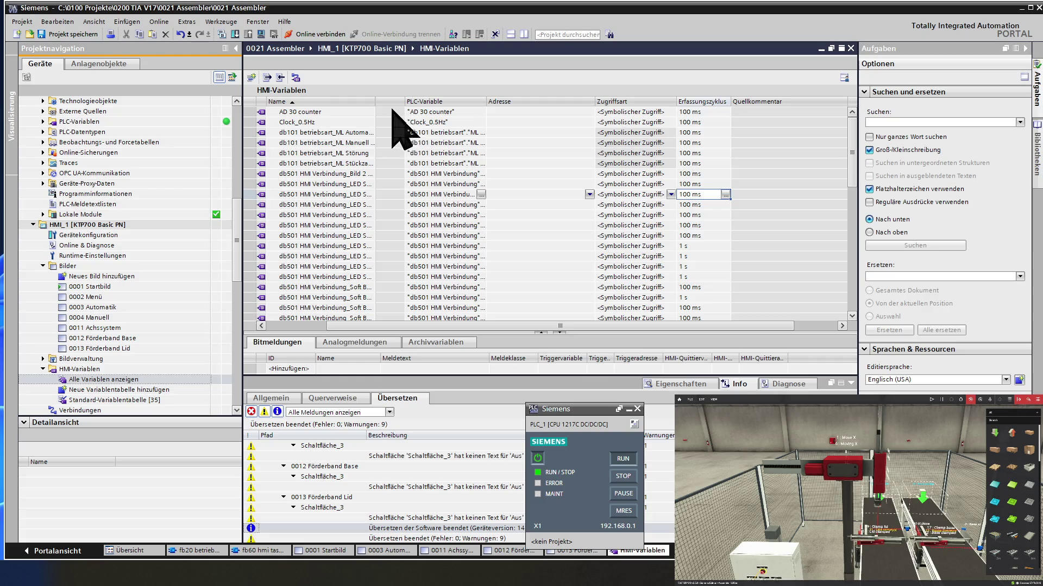
{"action": "left_click_drag", "start_coordinate": [376, 102], "coordinate": [405, 101]}
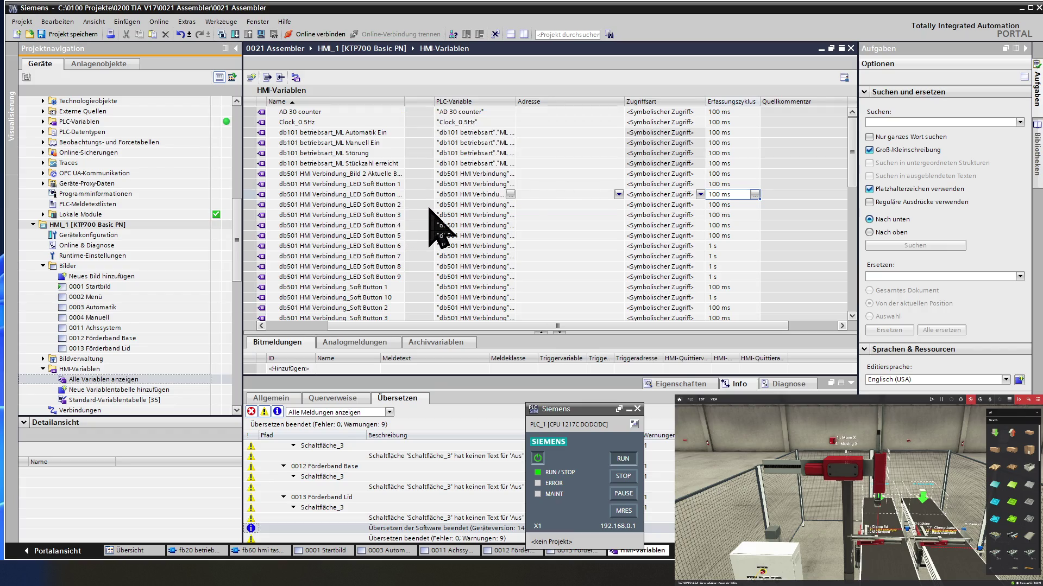
Set LED Soft Button 6–9 and Soft Button 10 acquisition cycles to 100 ms
{"action": "left_click", "coordinate": [732, 248]}
{"action": "type", "text": "100 ms"}
{"action": "left_click", "coordinate": [731, 258]}
{"action": "type", "text": "100 ms"}
{"action": "left_click", "coordinate": [731, 268]}
{"action": "type", "text": "100 ms"}
{"action": "type", "text": "100 ms"}
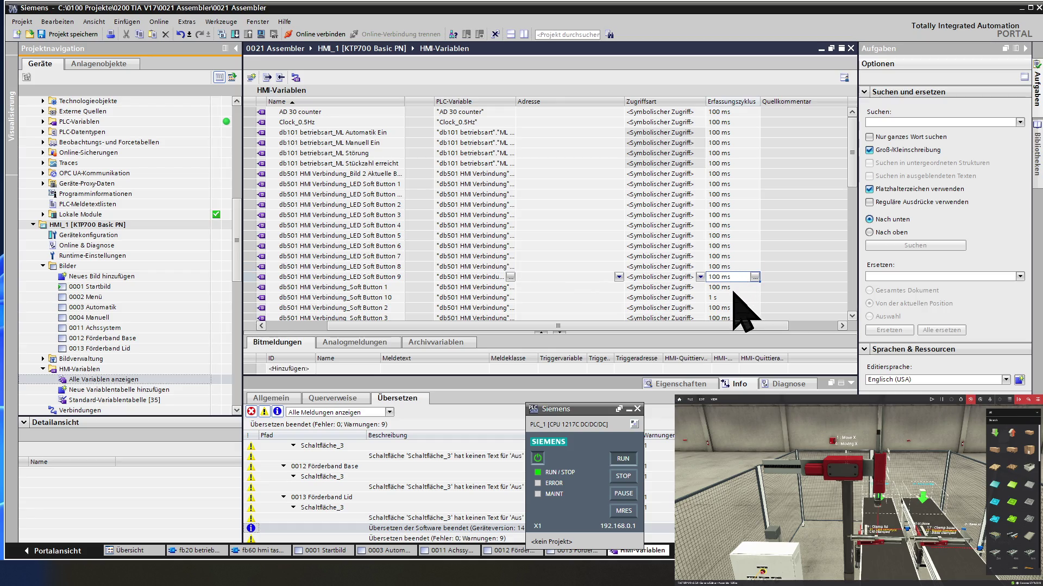
{"action": "left_click", "coordinate": [733, 297]}
{"action": "type", "text": "100 ms"}
{"action": "scroll", "coordinate": [737, 297], "scroll_direction": "down", "scroll_amount": 1}
{"action": "scroll", "coordinate": [740, 290], "scroll_direction": "down", "scroll_amount": 1}
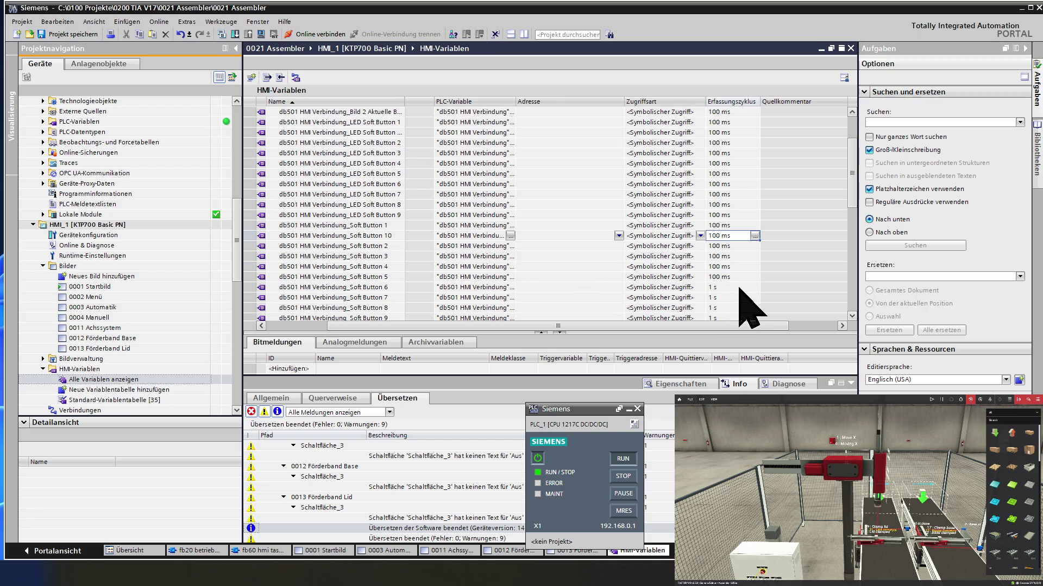
Set Soft Button 6–9 acquisition cycles to 100 ms and close the tag table
{"action": "left_click", "coordinate": [737, 287]}
{"action": "type", "text": "100 ms"}
{"action": "left_click", "coordinate": [734, 298]}
{"action": "type", "text": "100 ms"}
{"action": "type", "text": "100 ms"}
{"action": "left_click", "coordinate": [736, 318]}
{"action": "type", "text": "100 ms"}
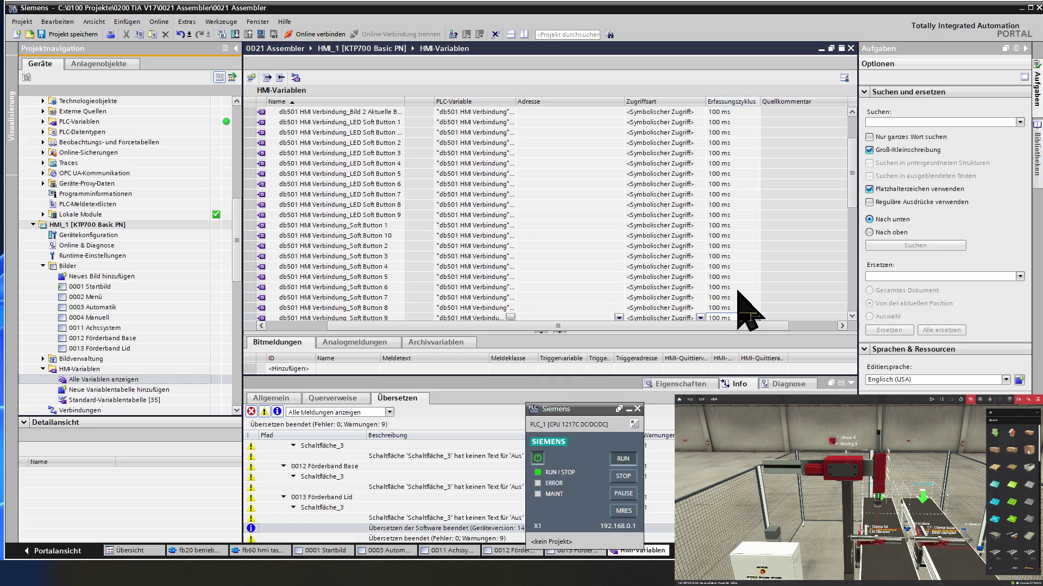
{"action": "scroll", "coordinate": [739, 301], "scroll_direction": "down", "scroll_amount": 2}
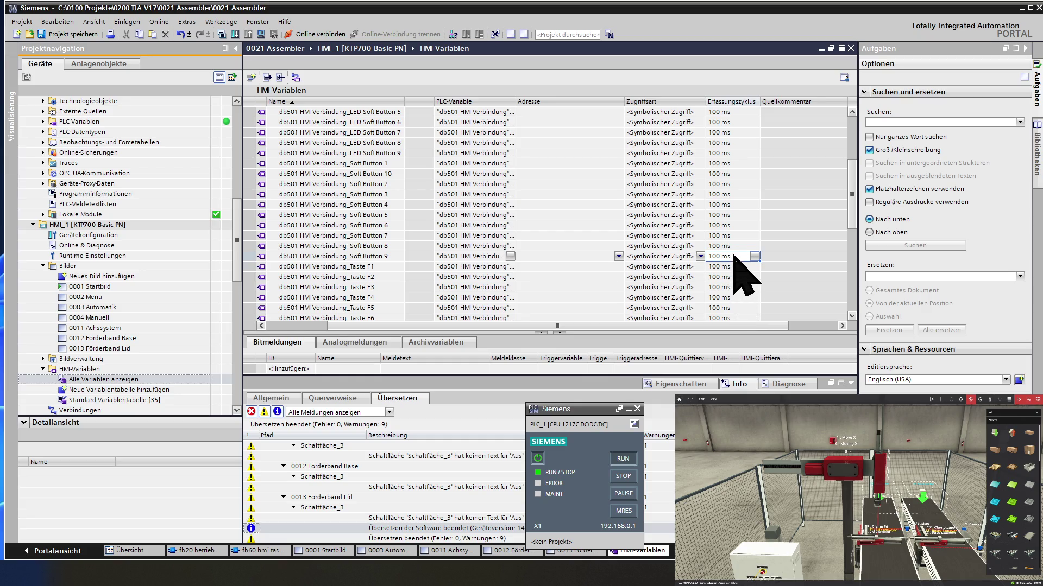
{"action": "scroll", "coordinate": [734, 259], "scroll_direction": "down", "scroll_amount": 2}
{"action": "scroll", "coordinate": [733, 257], "scroll_direction": "down", "scroll_amount": 1}
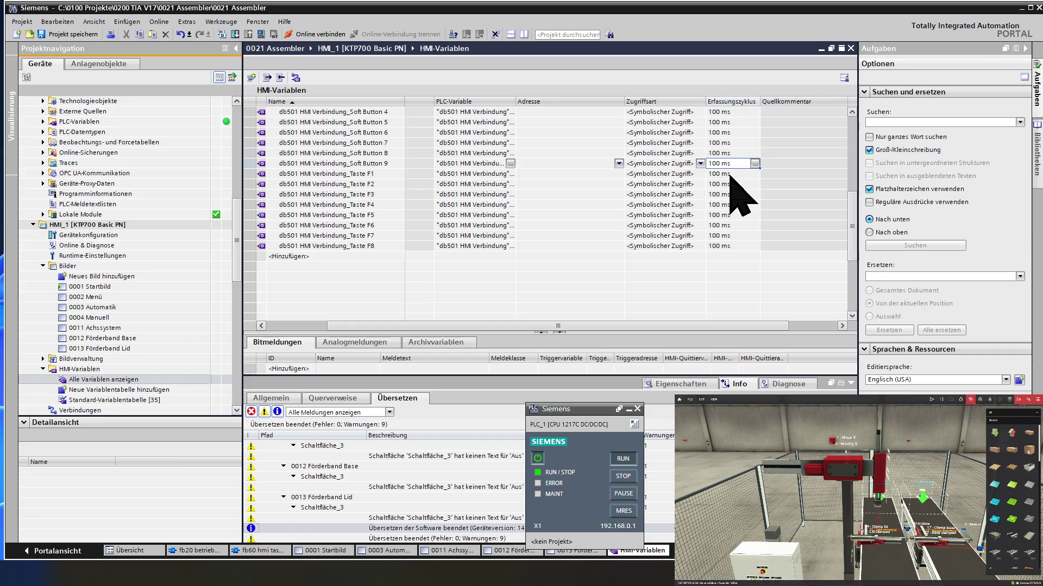
{"action": "scroll", "coordinate": [733, 192], "scroll_direction": "up", "scroll_amount": 4}
{"action": "scroll", "coordinate": [734, 196], "scroll_direction": "up", "scroll_amount": 2}
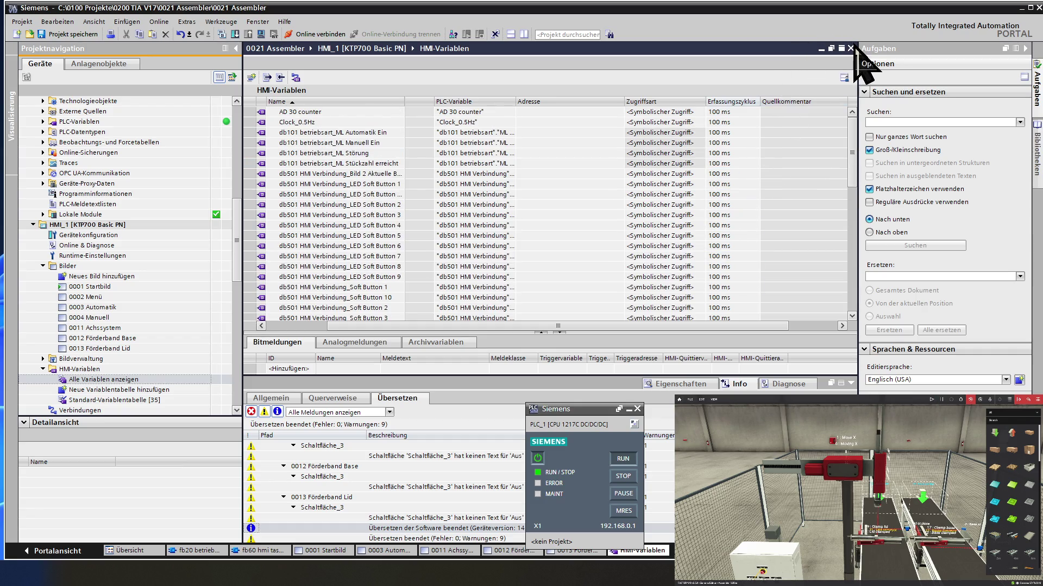
{"action": "left_click", "coordinate": [850, 49]}
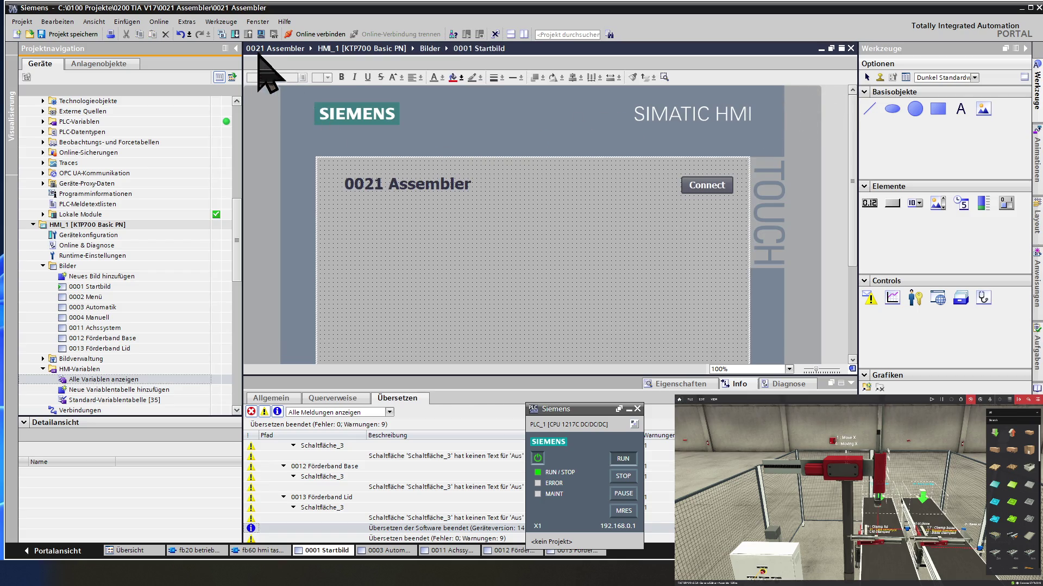
Save the project and start the HMI_1 runtime simulation
{"action": "left_click", "coordinate": [71, 35]}
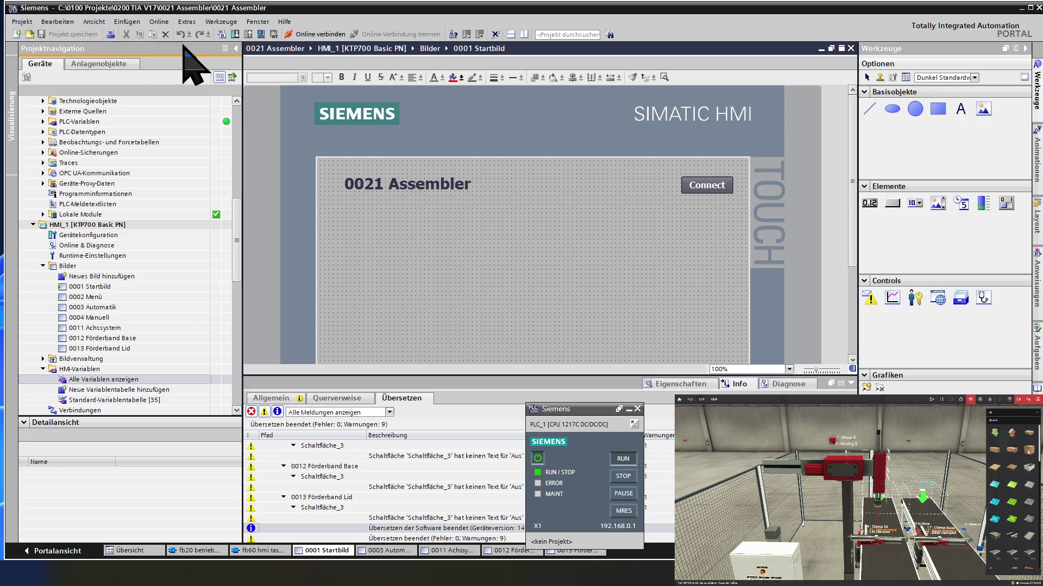
{"action": "left_click", "coordinate": [261, 35]}
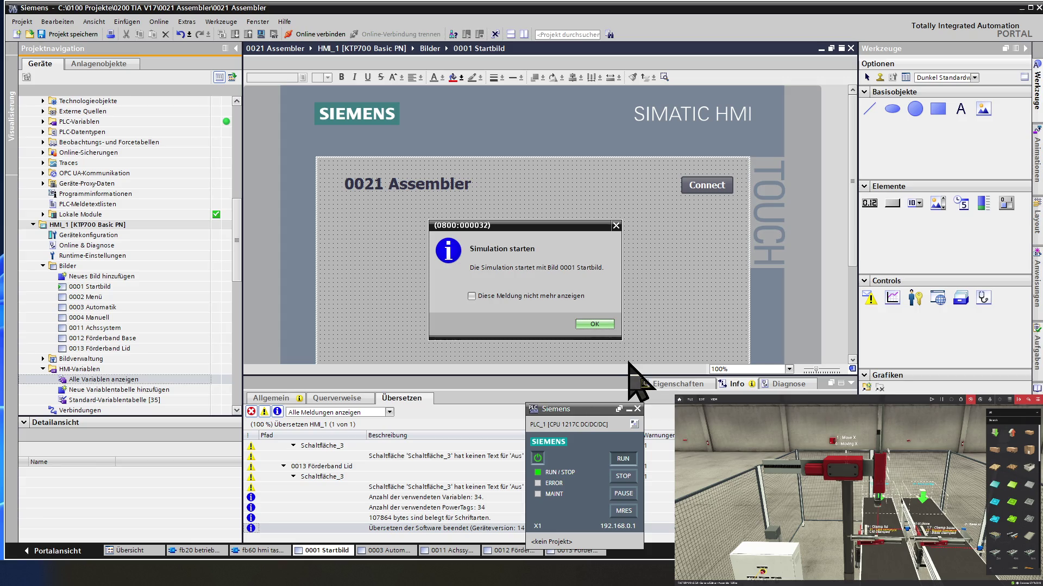
{"action": "left_click", "coordinate": [597, 324]}
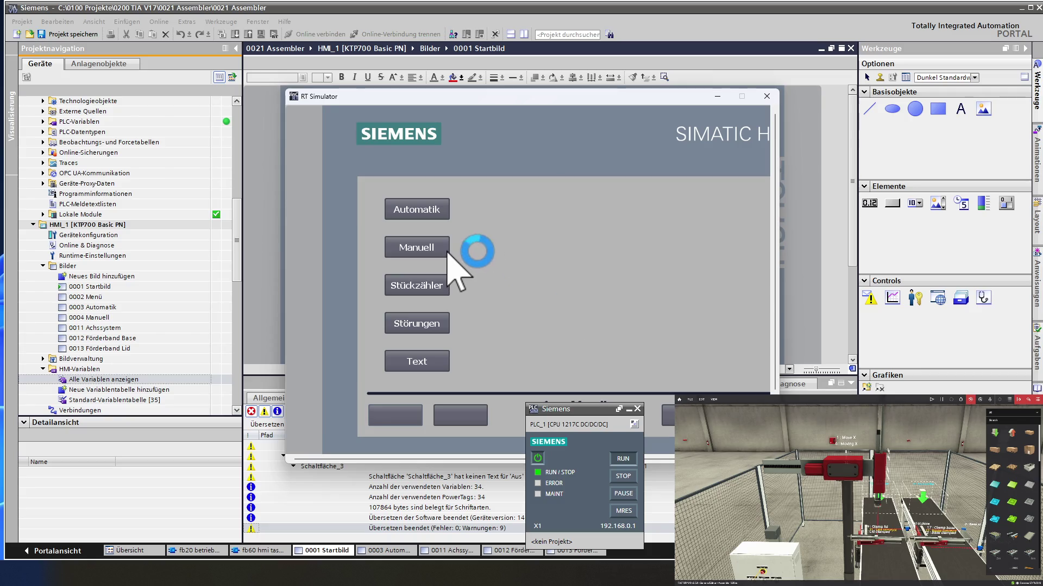
Switch manual mode on and view the Achssystem screen with Hub and Vakuum LEDs lit
{"action": "left_click", "coordinate": [447, 251]}
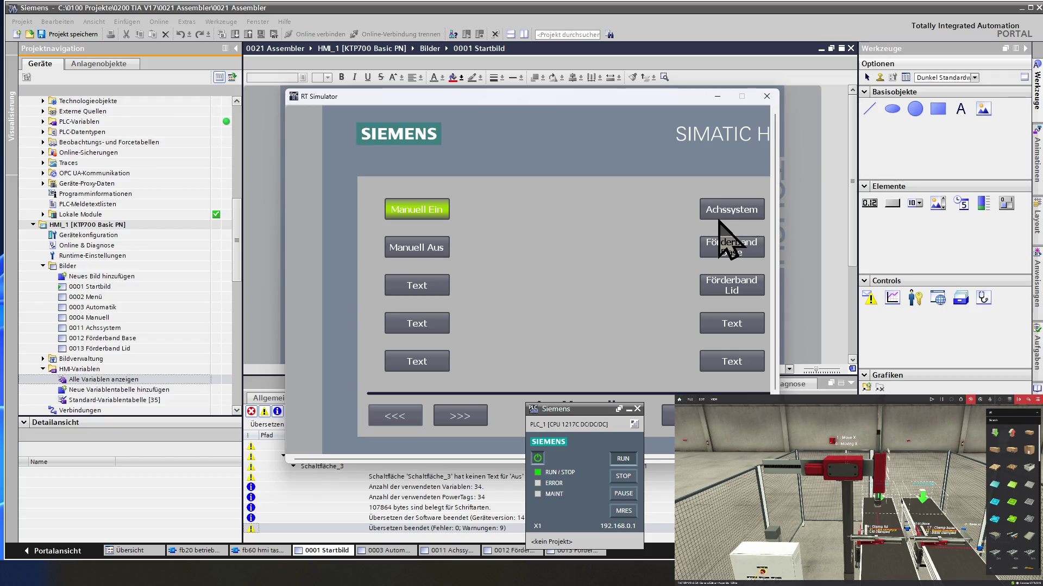
{"action": "left_click", "coordinate": [739, 216]}
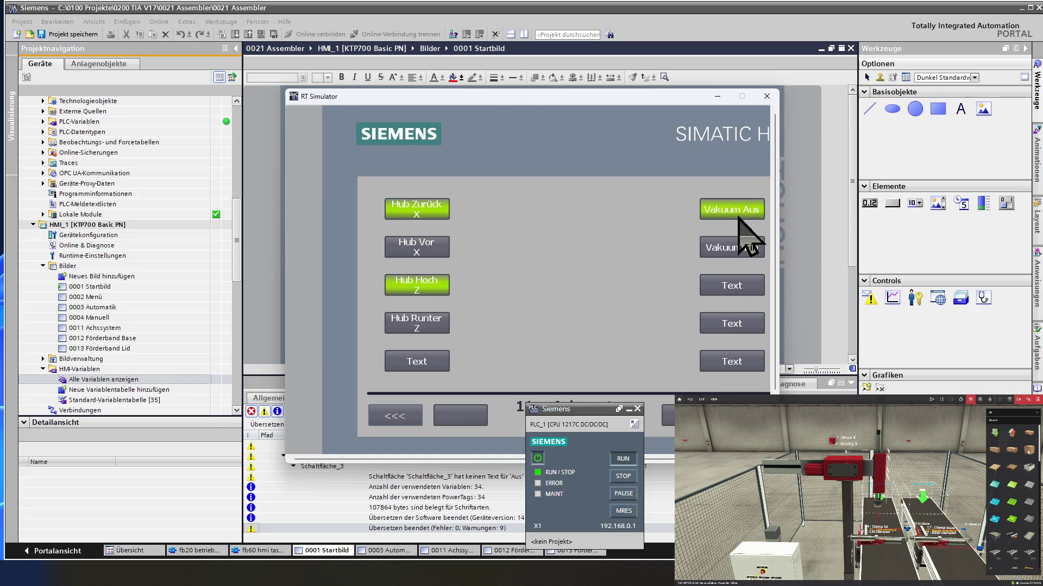
{"action": "left_click", "coordinate": [390, 416]}
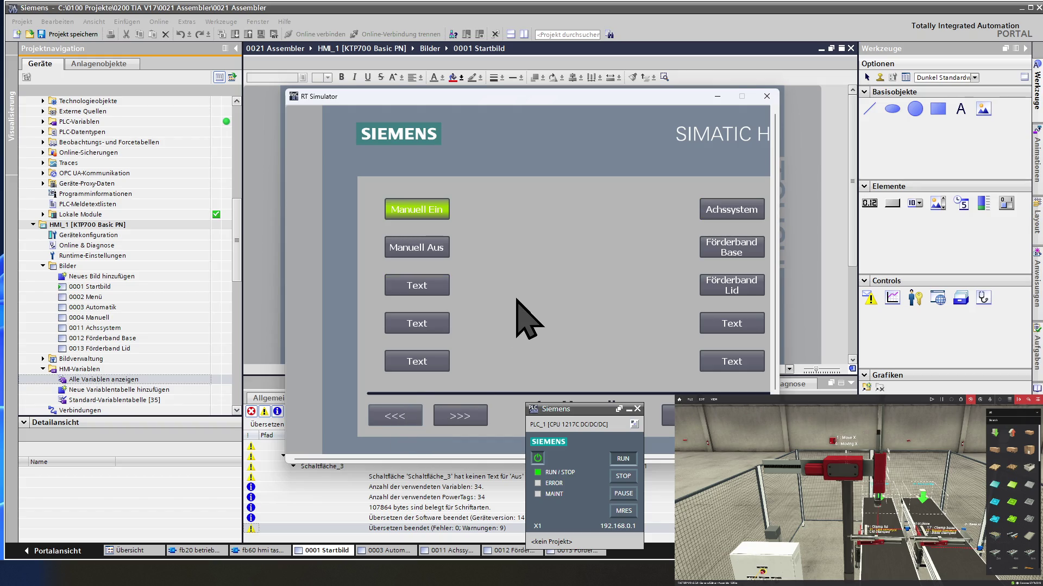
{"action": "left_click", "coordinate": [747, 250]}
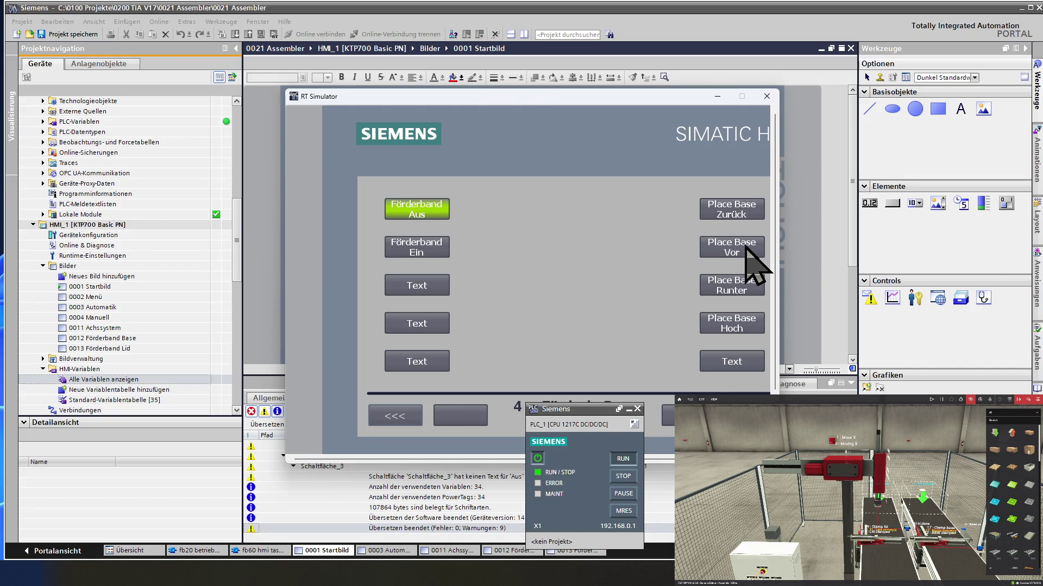
{"action": "left_click", "coordinate": [406, 421]}
{"action": "left_click", "coordinate": [423, 211]}
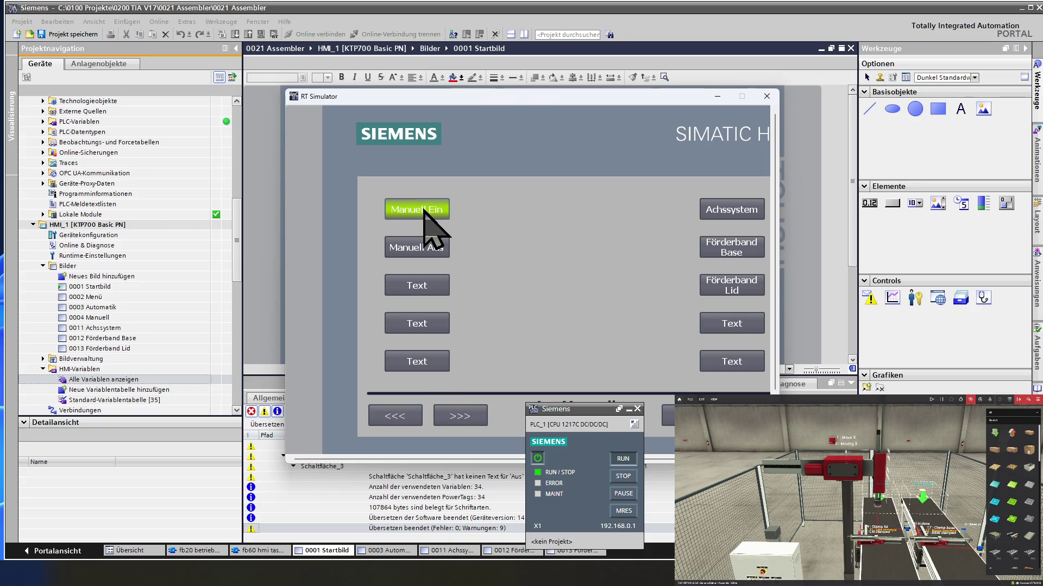
{"action": "left_click", "coordinate": [730, 216]}
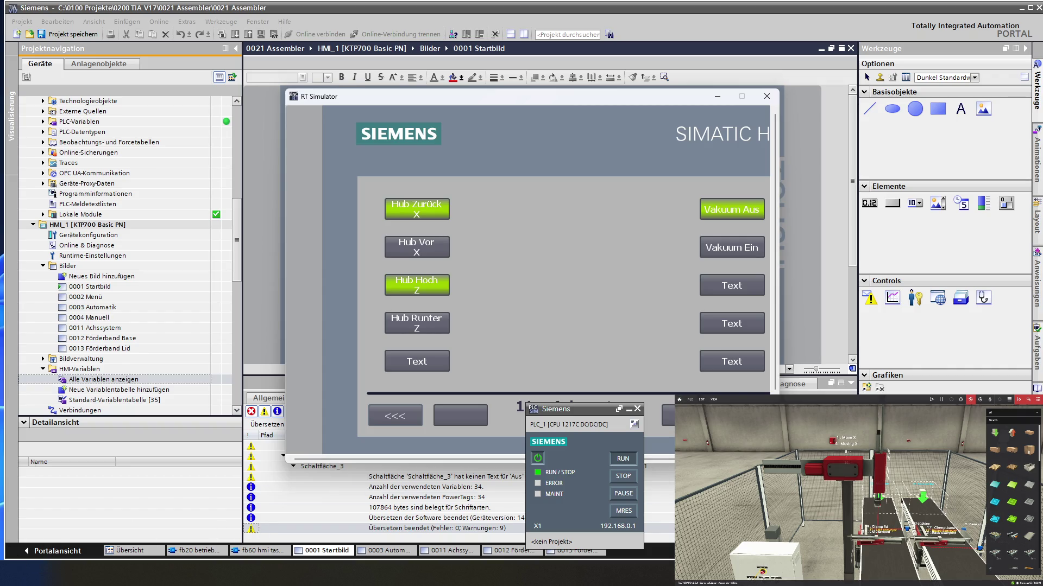
{"action": "key", "text": "alt+Tab"}
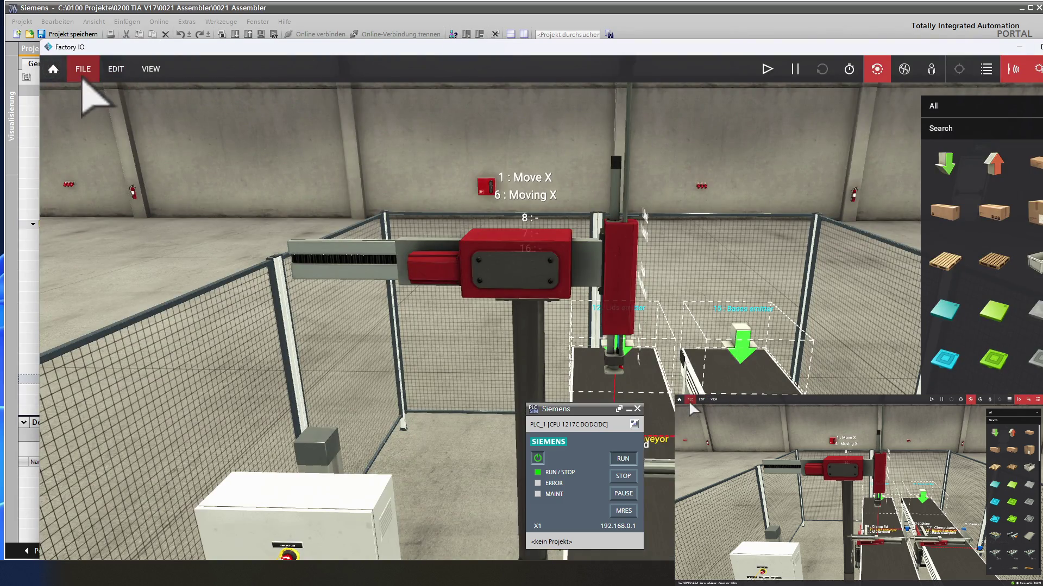
Run the Factory IO assembler scene and return to TIA Portal
{"action": "left_click", "coordinate": [768, 70]}
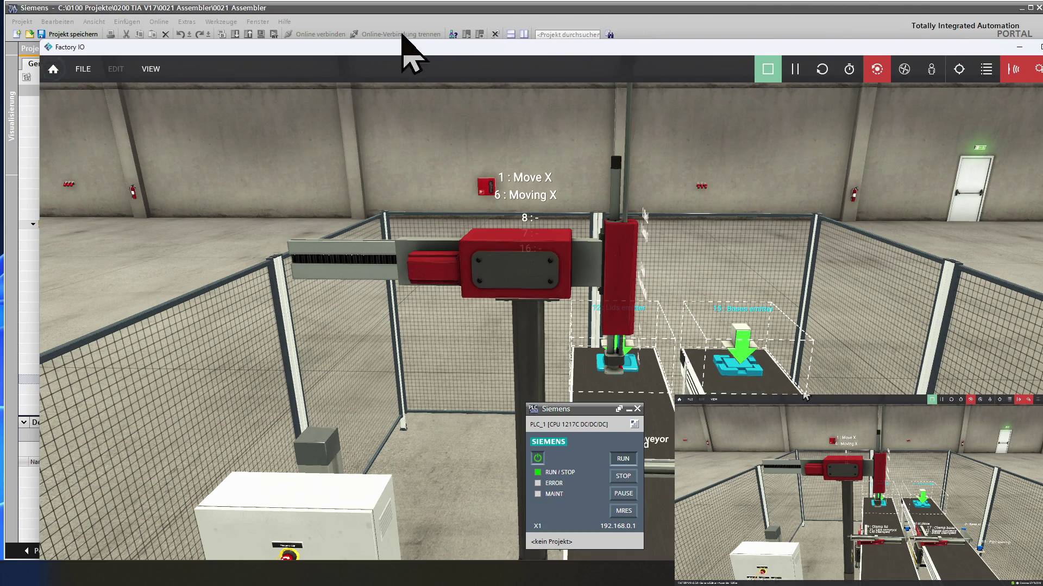
{"action": "left_click", "coordinate": [405, 13]}
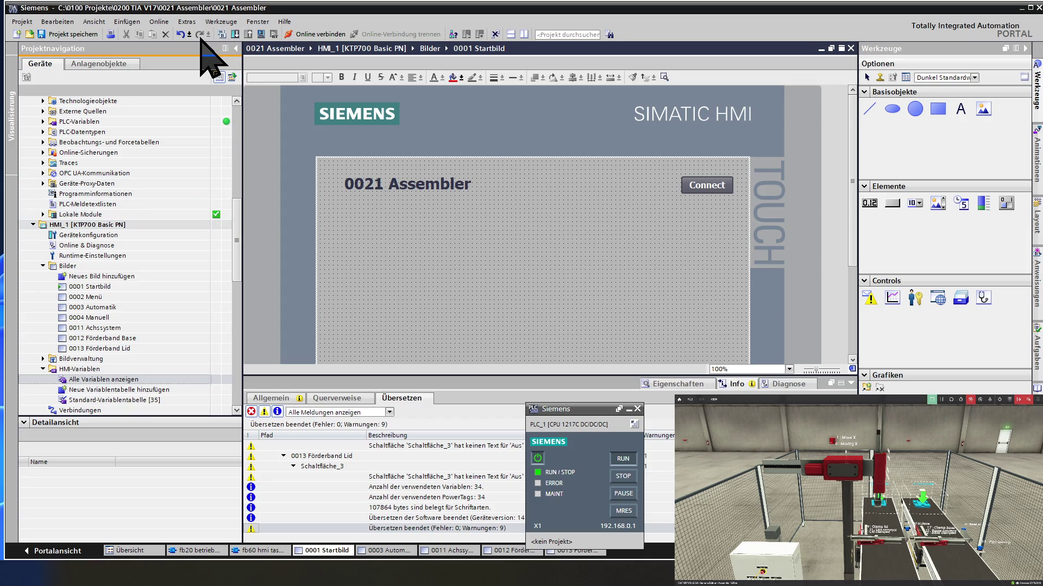
Relaunch the HMI runtime simulation and widen the RT Simulator window
{"action": "left_click", "coordinate": [260, 34]}
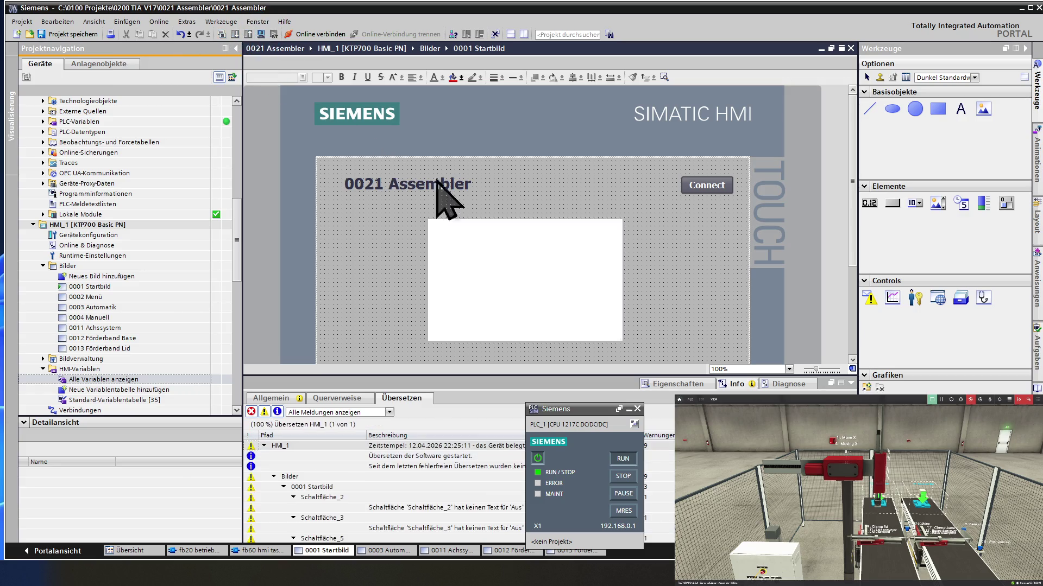
{"action": "left_click", "coordinate": [595, 326]}
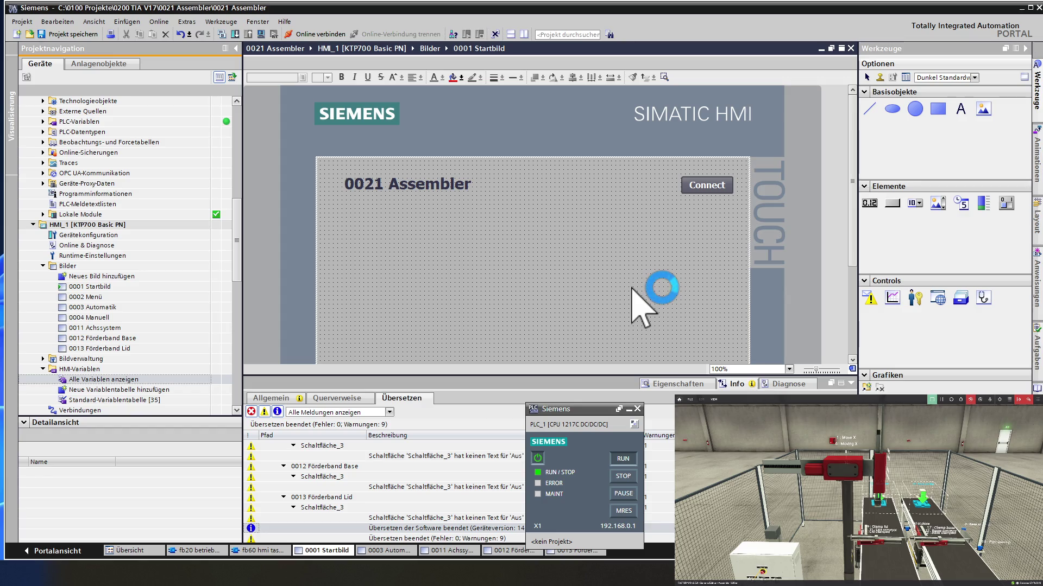
{"action": "left_click_drag", "start_coordinate": [762, 321], "coordinate": [820, 321]}
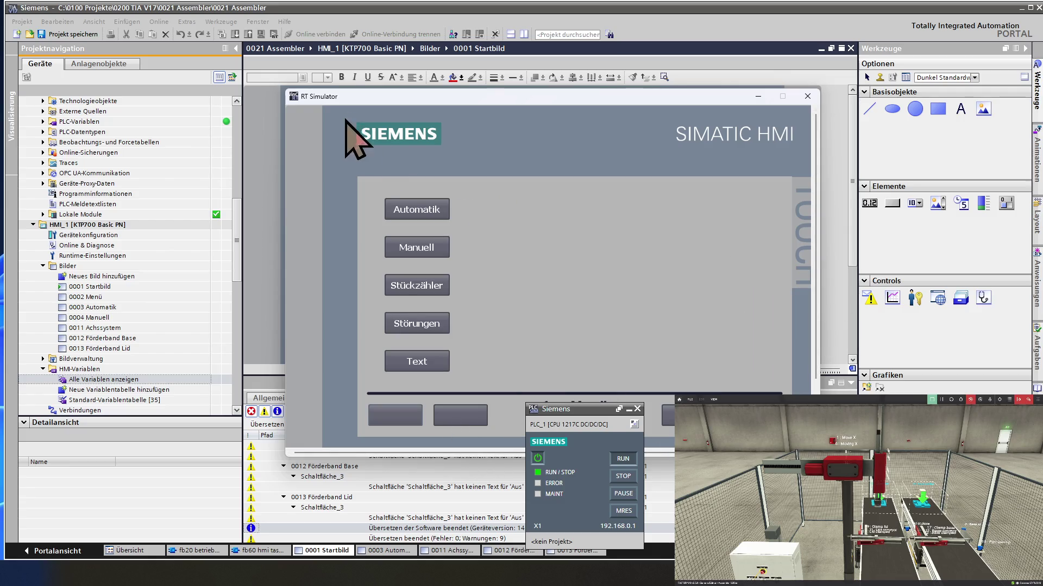
Switch manual mode off, then turn automatic mode on and the cycle on (Auto Ein, Zyklus Ein)
{"action": "left_click", "coordinate": [403, 251]}
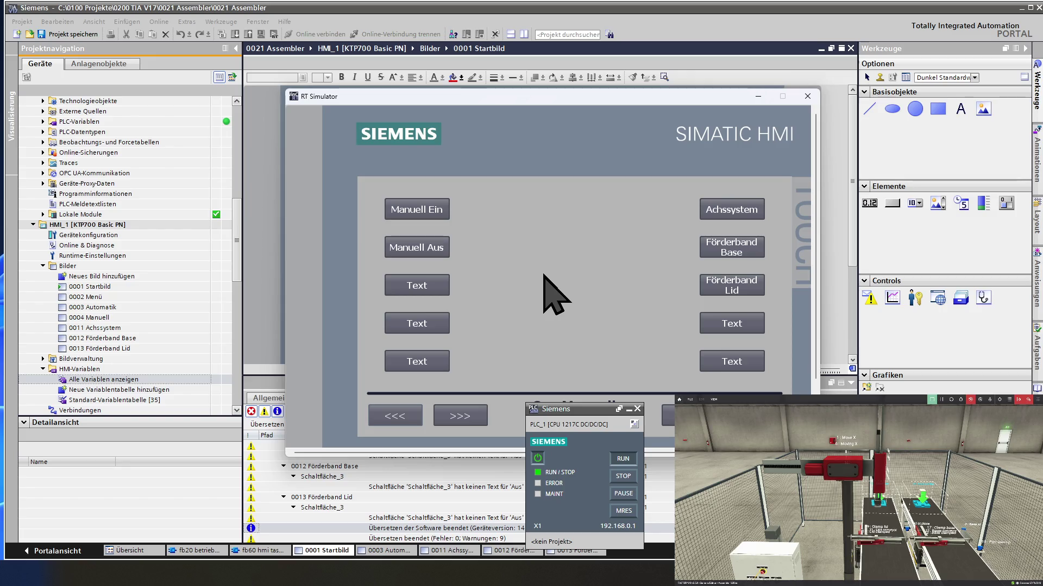
{"action": "left_click", "coordinate": [430, 252]}
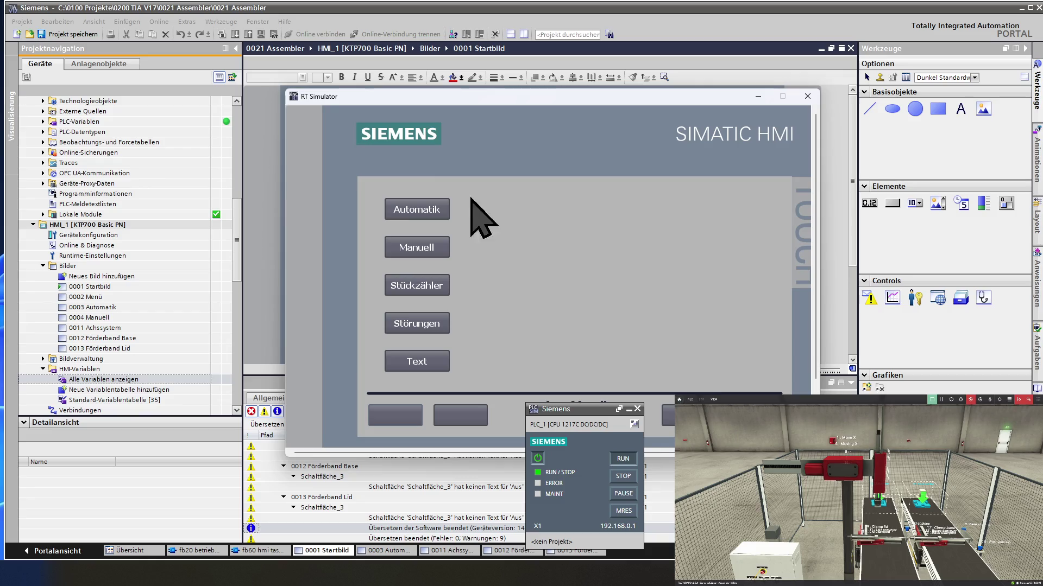
{"action": "left_click", "coordinate": [420, 211]}
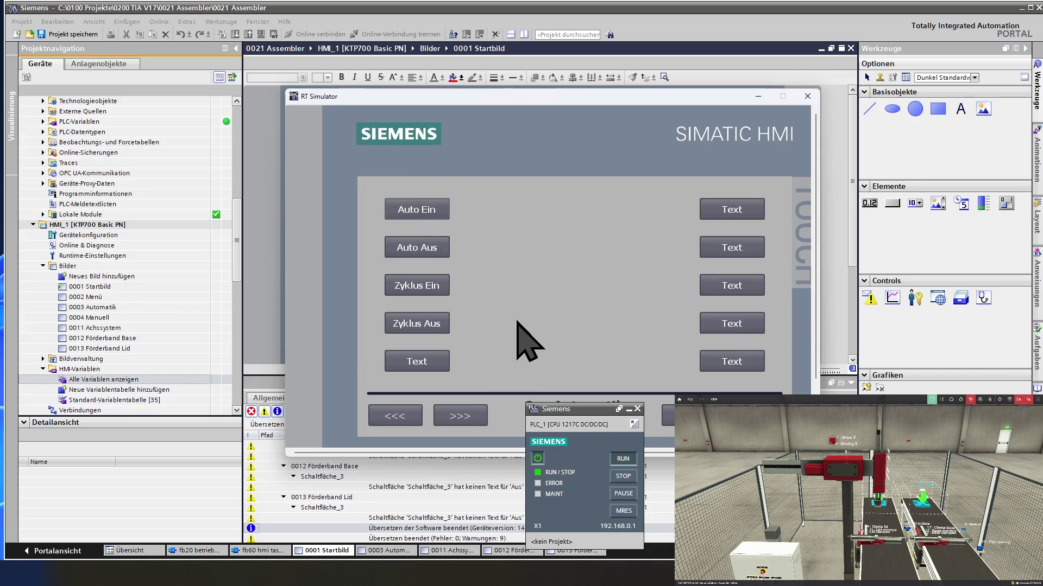
{"action": "left_click", "coordinate": [418, 213]}
{"action": "left_click", "coordinate": [432, 289]}
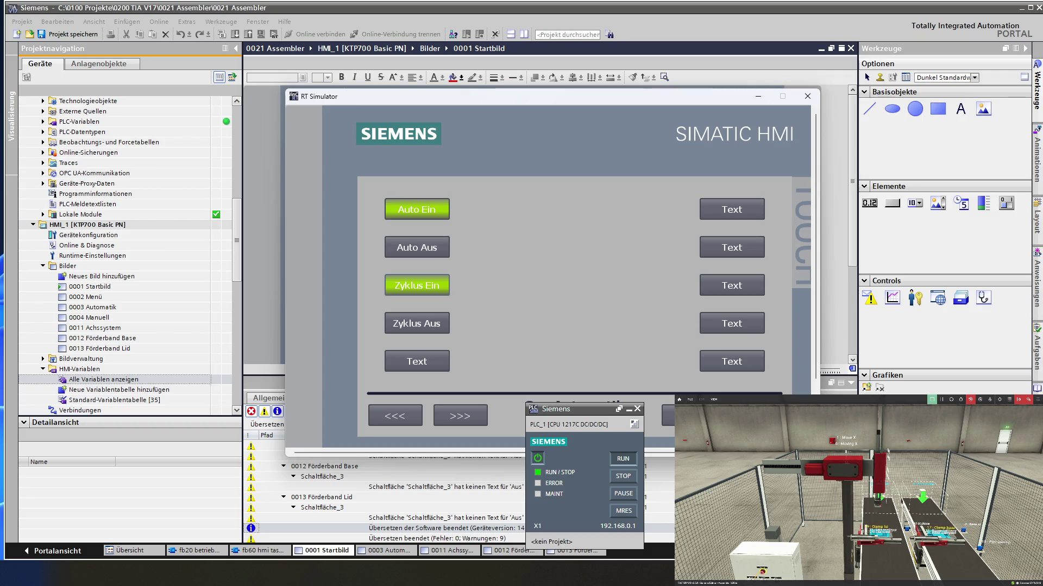
Show the Achssystem screen via manual mode, with Hub Vor lit green
{"action": "left_click", "coordinate": [429, 248]}
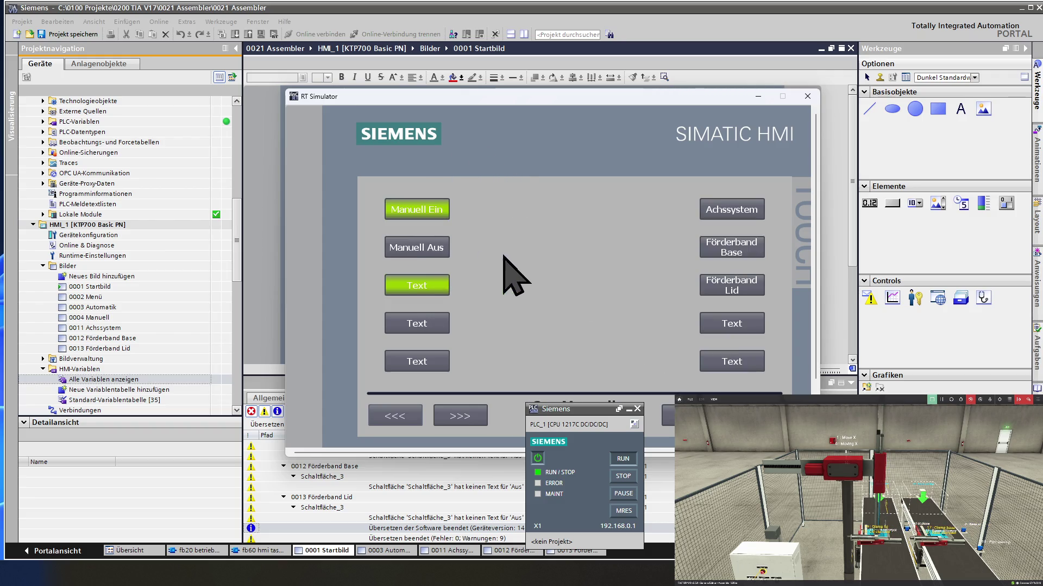
{"action": "left_click", "coordinate": [734, 209]}
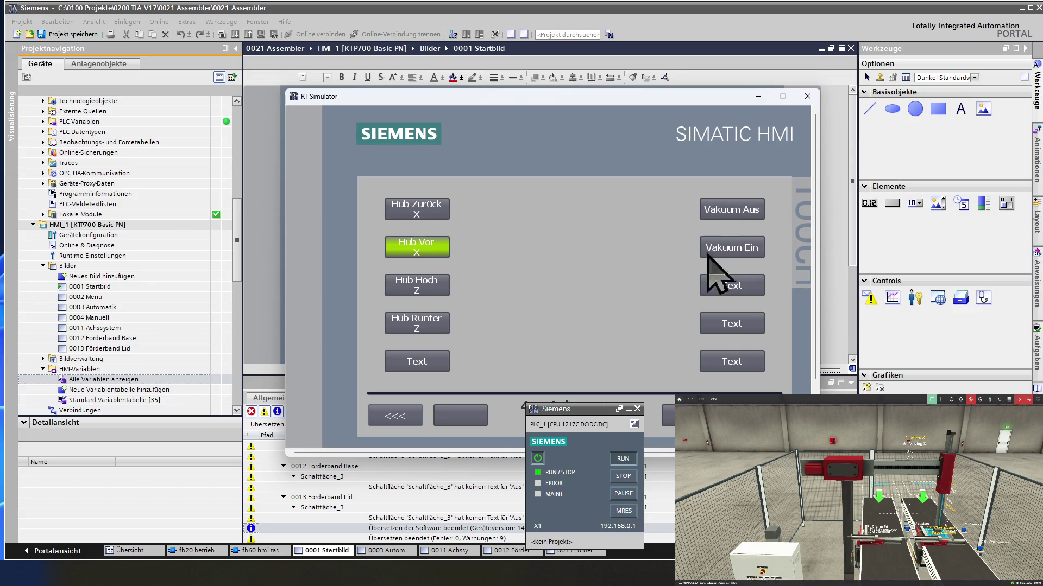
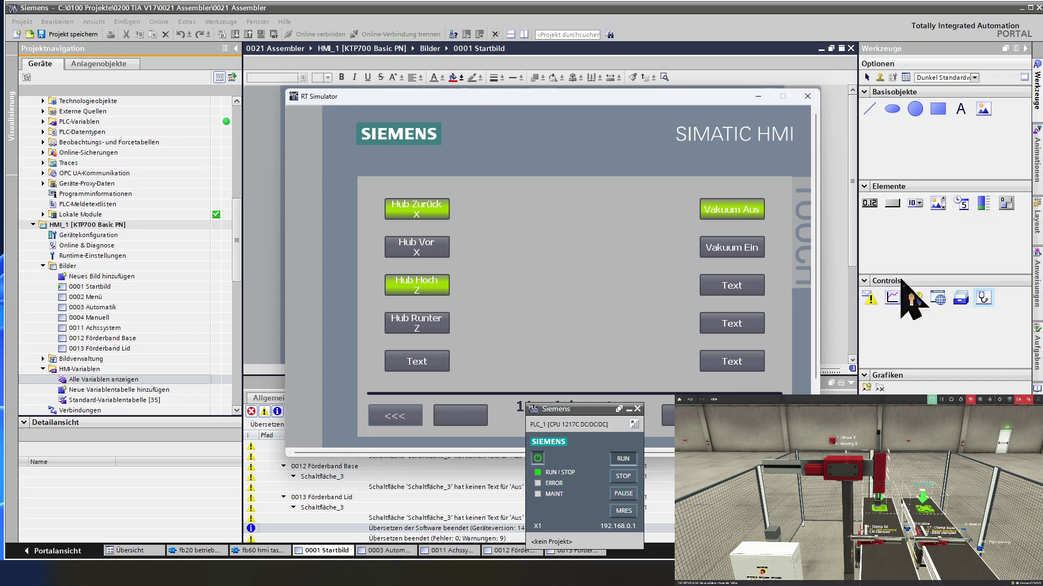
Drag the RT Simulator window up and left so the whole Achssystem screen shows
{"action": "left_click_drag", "start_coordinate": [572, 96], "coordinate": [400, 40]}
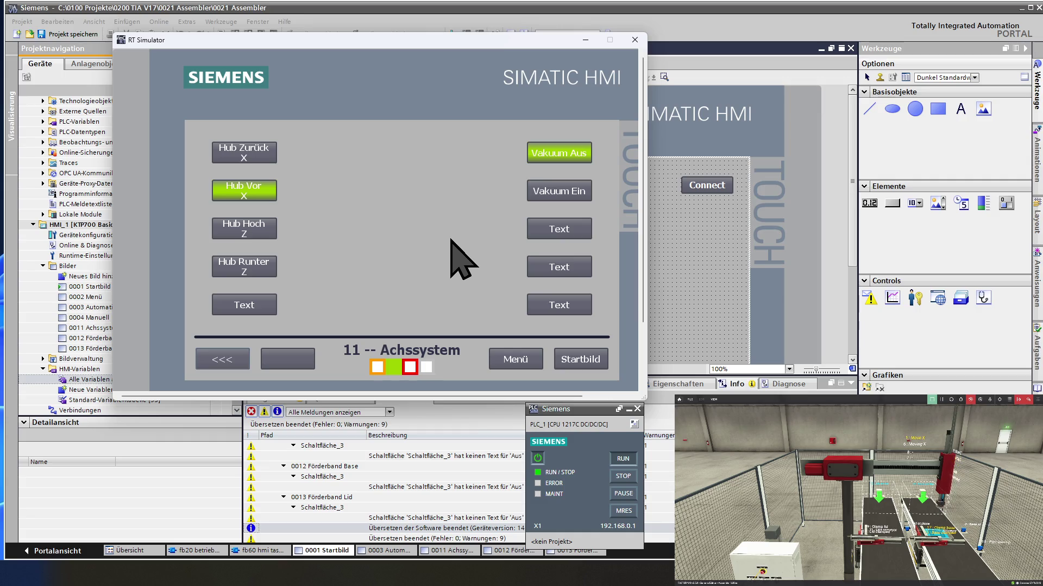
Via Menü open Automatik, switch Auto Ein, then test Zyklus Ein and leave Zyklus Aus
{"action": "left_click", "coordinate": [515, 360]}
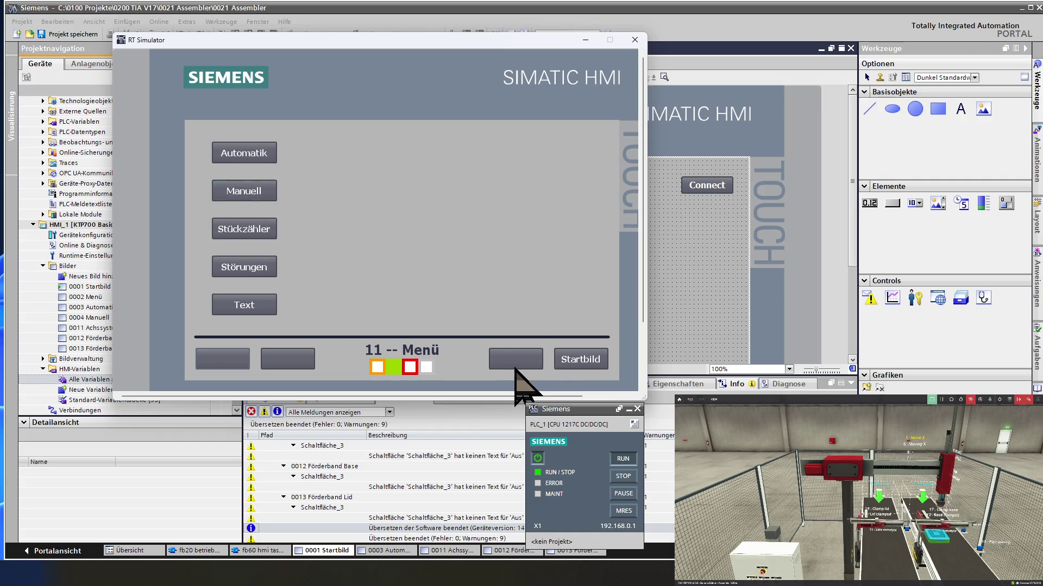
{"action": "left_click", "coordinate": [247, 153]}
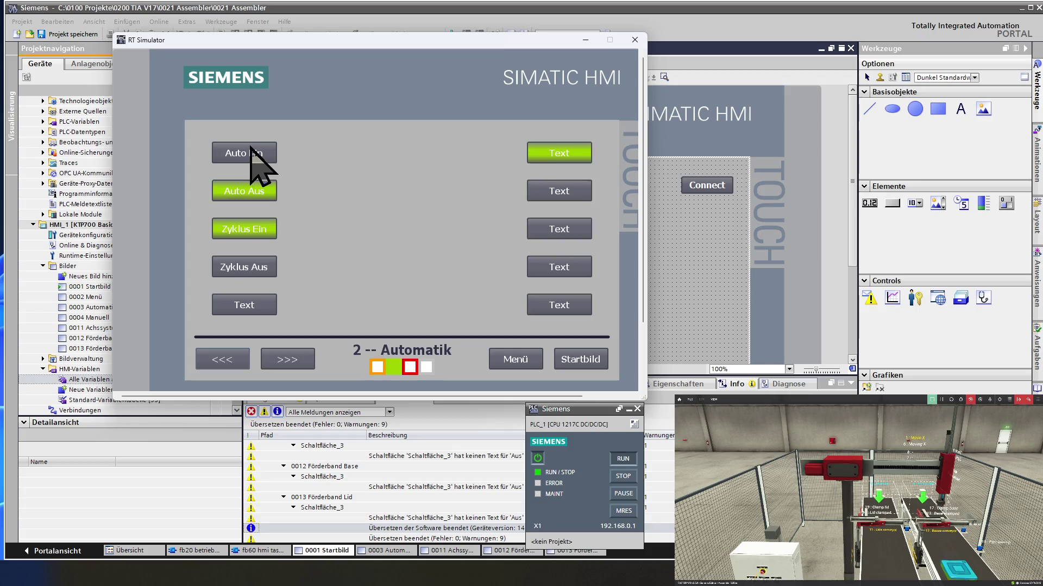
{"action": "left_click", "coordinate": [264, 271]}
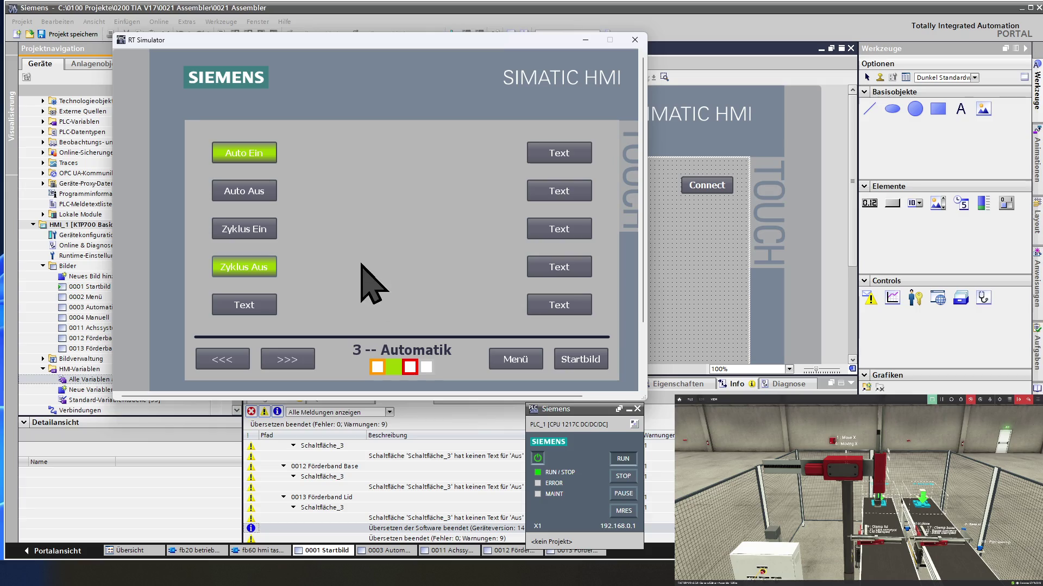
{"action": "left_click", "coordinate": [269, 230]}
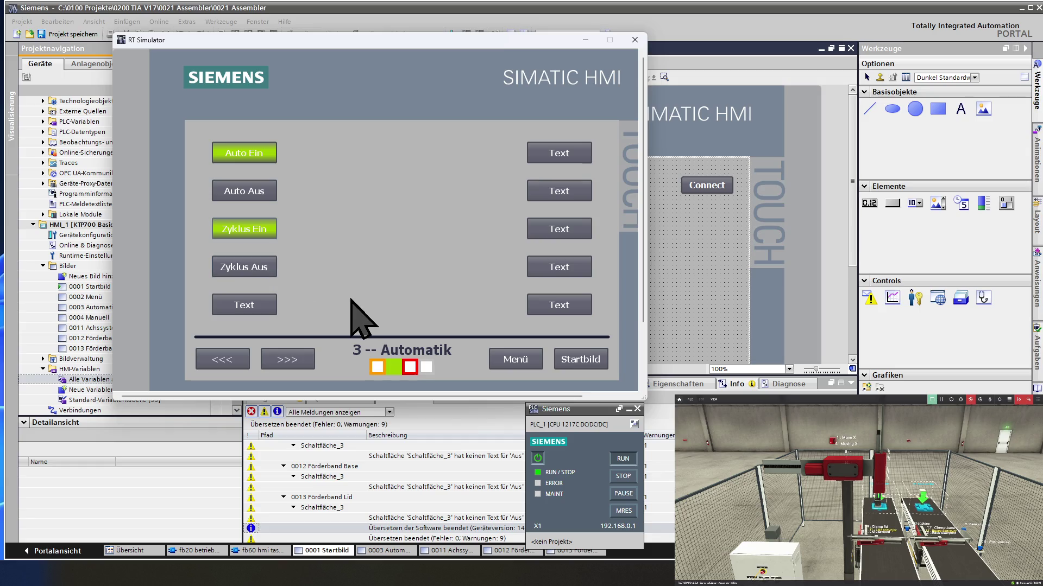
{"action": "left_click", "coordinate": [263, 272]}
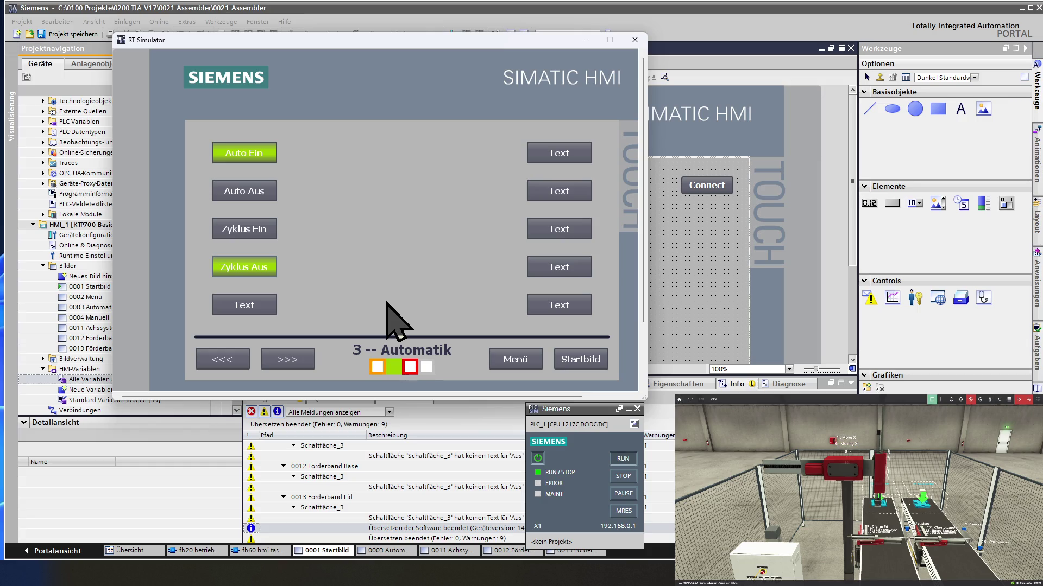
{"action": "left_click", "coordinate": [265, 195]}
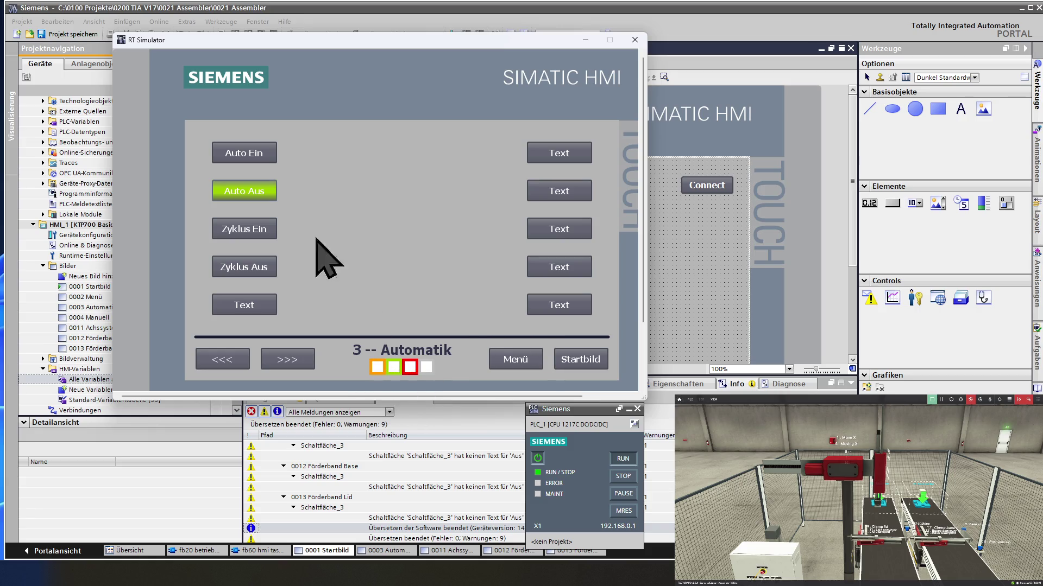
{"action": "left_click", "coordinate": [257, 151]}
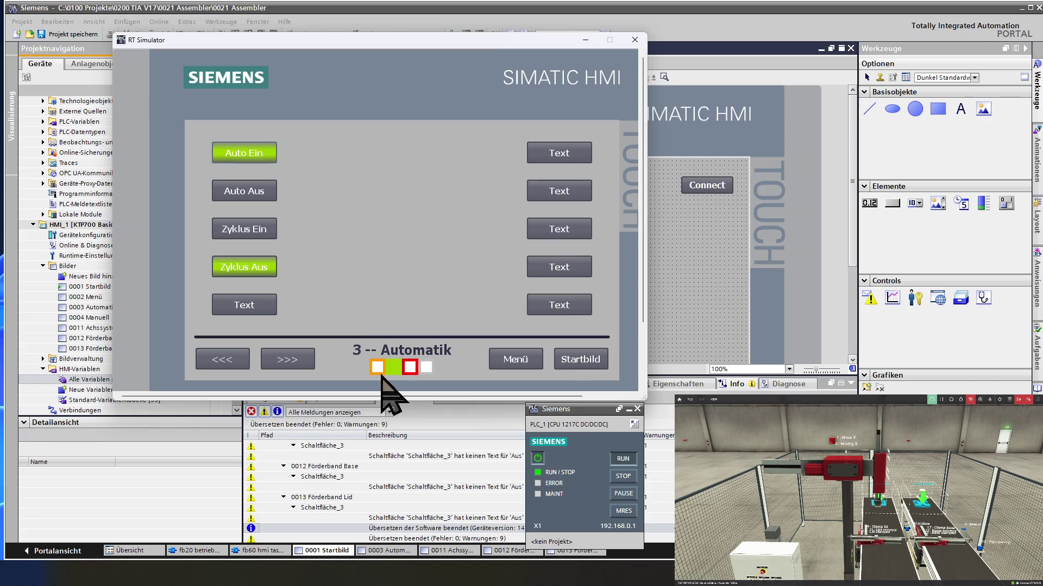
{"action": "left_click", "coordinate": [264, 237]}
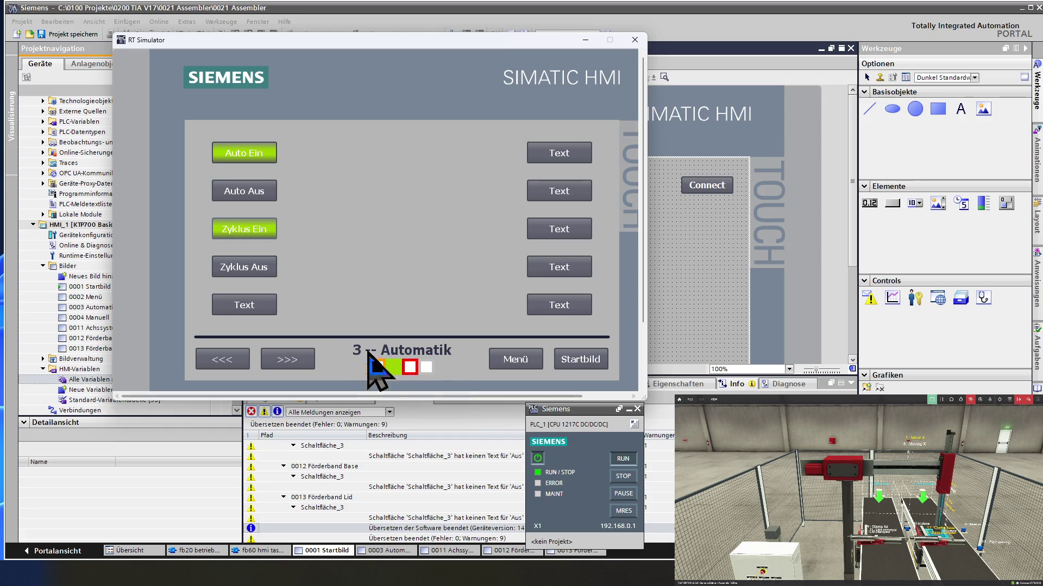
{"action": "left_click", "coordinate": [260, 274]}
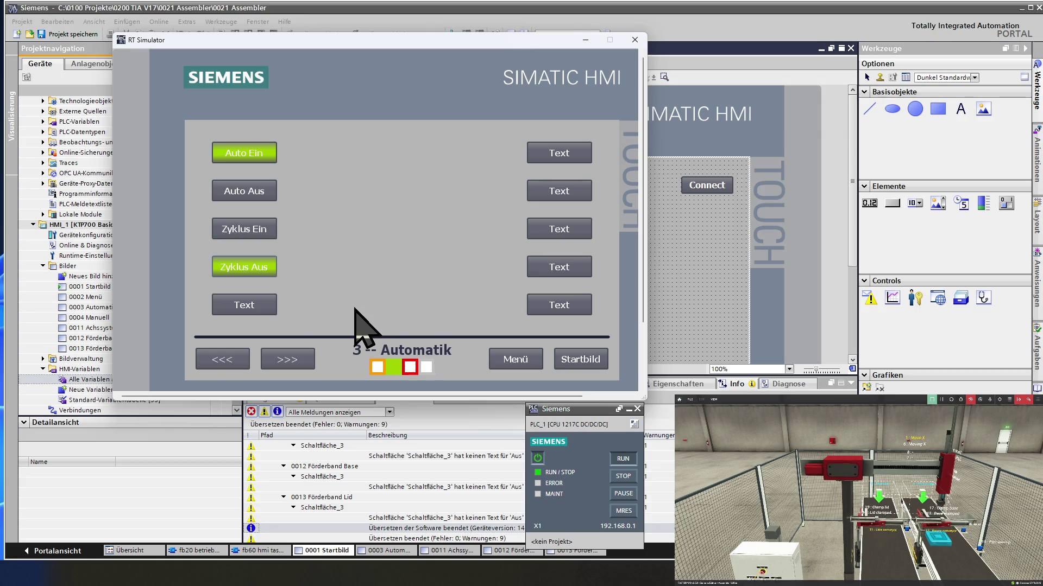
{"action": "left_click", "coordinate": [253, 196]}
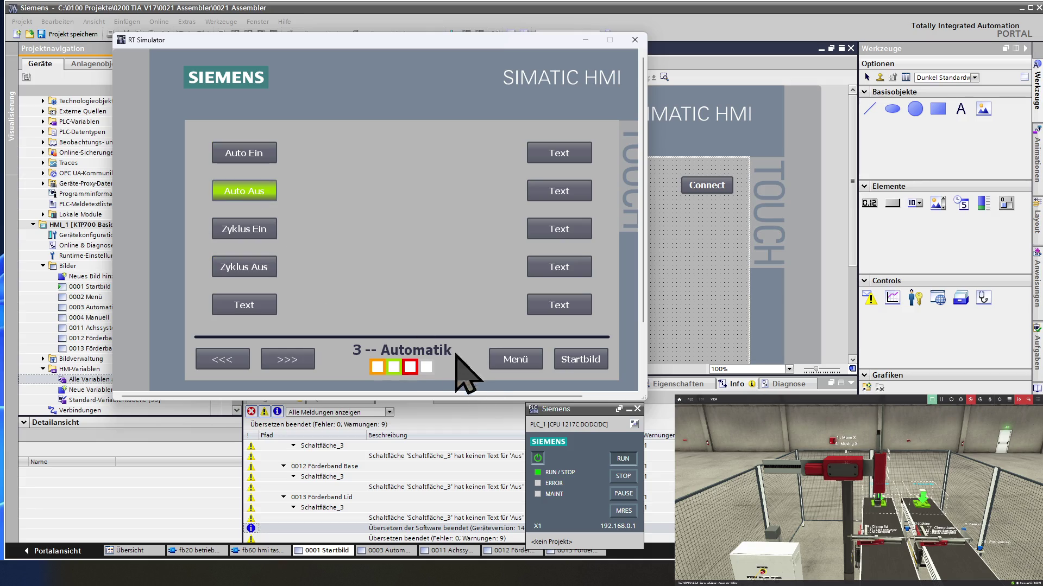
Via Menü open Manuell, switch Manuell Ein, then back to Manuell Aus
{"action": "left_click", "coordinate": [530, 363]}
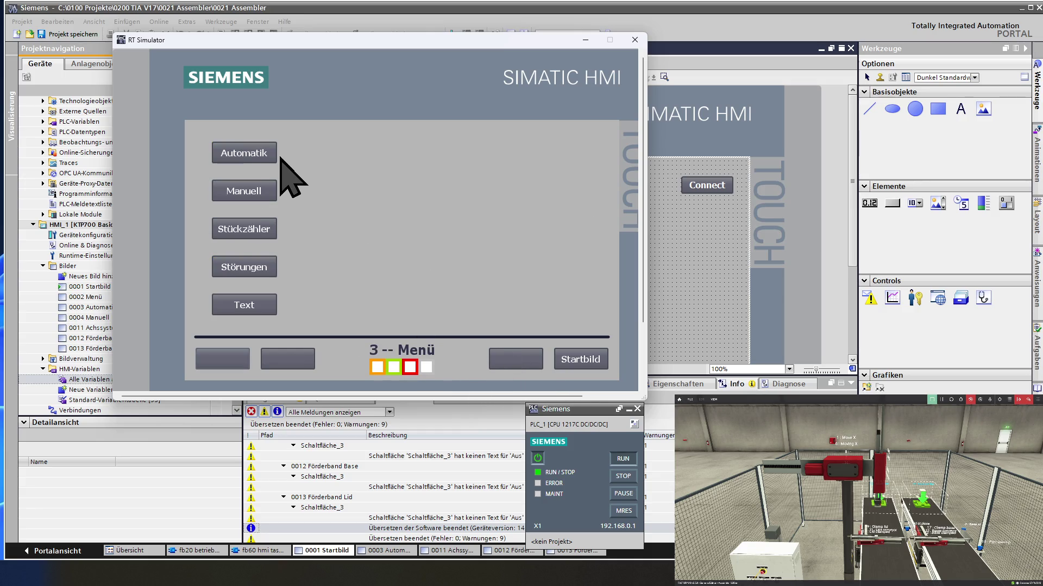
{"action": "left_click", "coordinate": [257, 183]}
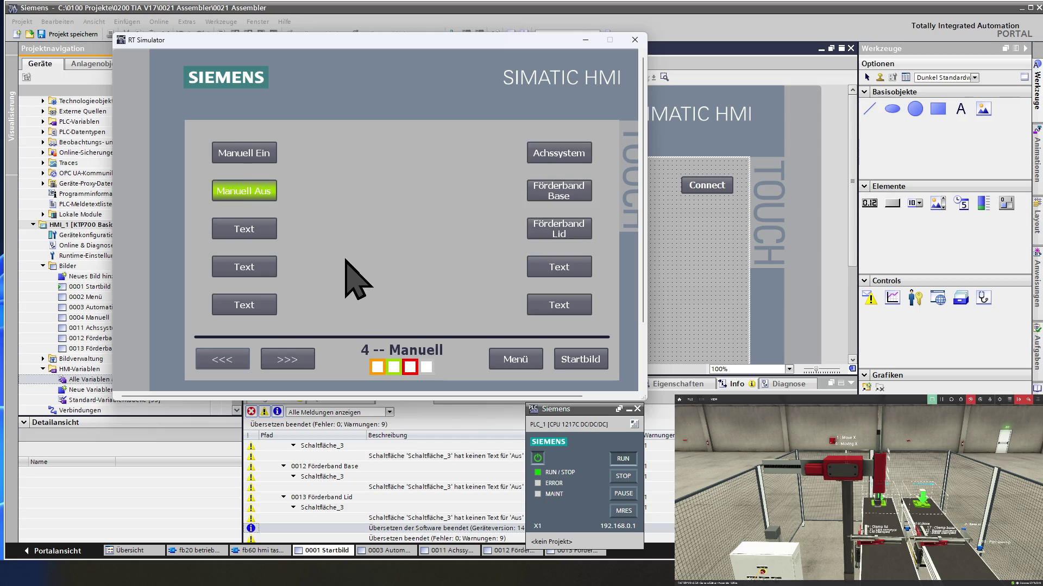
{"action": "left_click", "coordinate": [271, 160]}
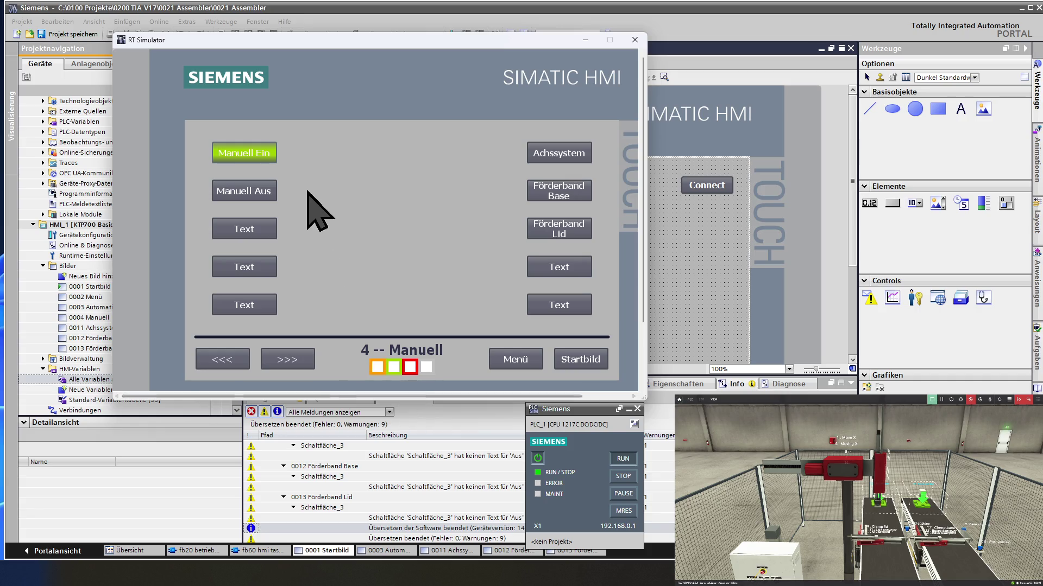
{"action": "left_click", "coordinate": [263, 198]}
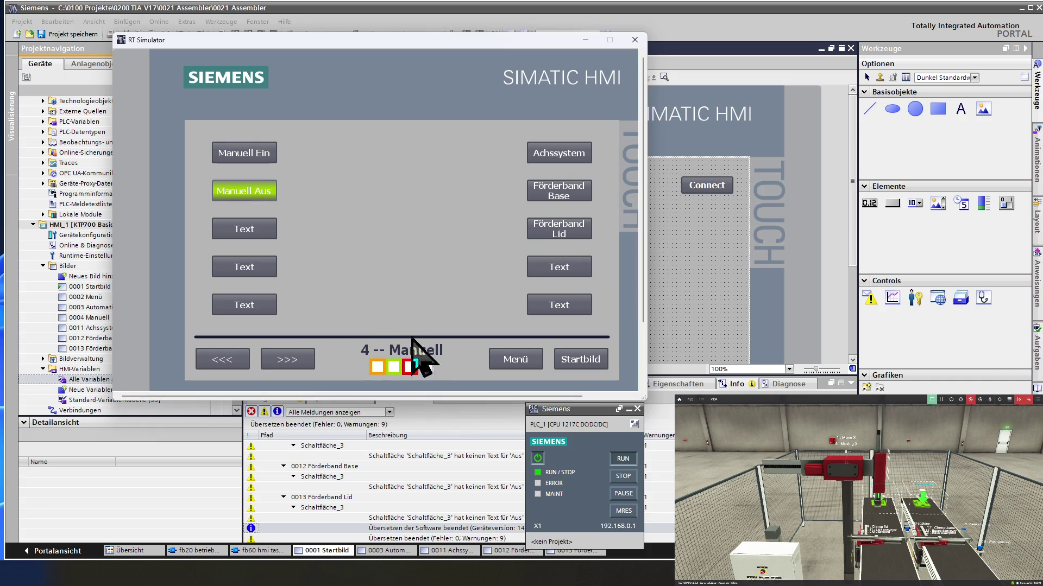